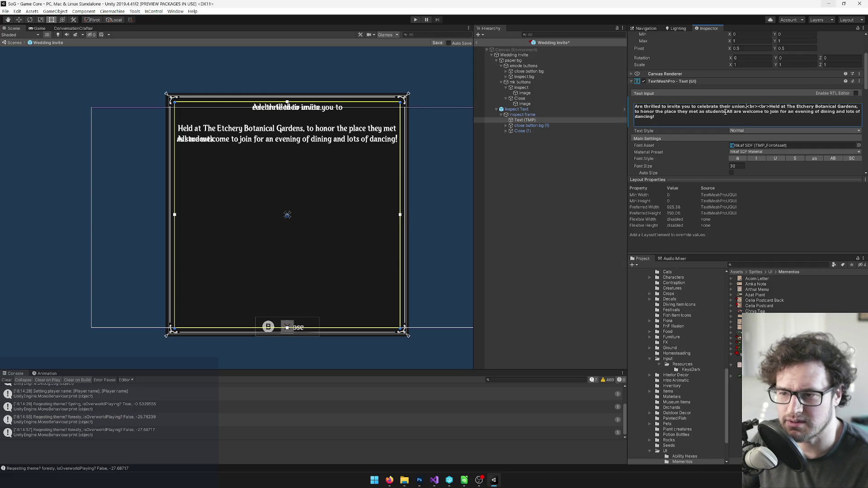
Insert <br><br> after 'students.' and restore the '!' after 'dancing'.
{"action": "key", "text": "BackSpace"}
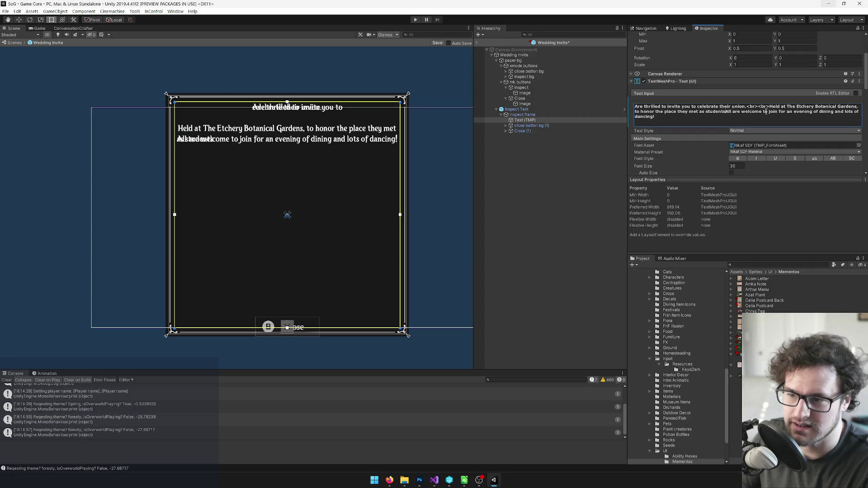
{"action": "type", "text": "."}
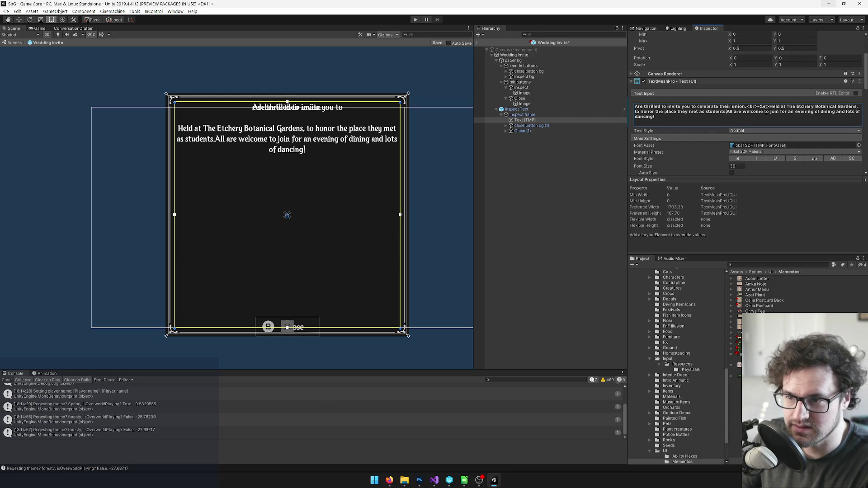
{"action": "type", "text": "<>"}
{"action": "type", "text": "br>"}
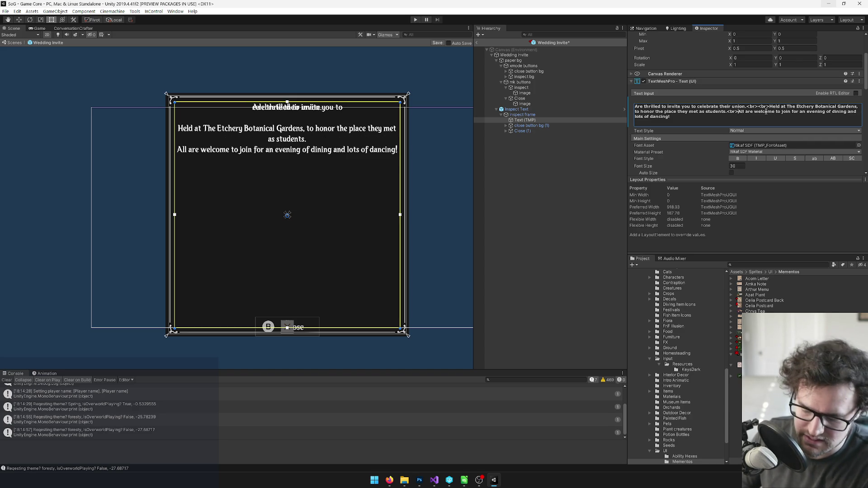
{"action": "type", "text": "<>br>"}
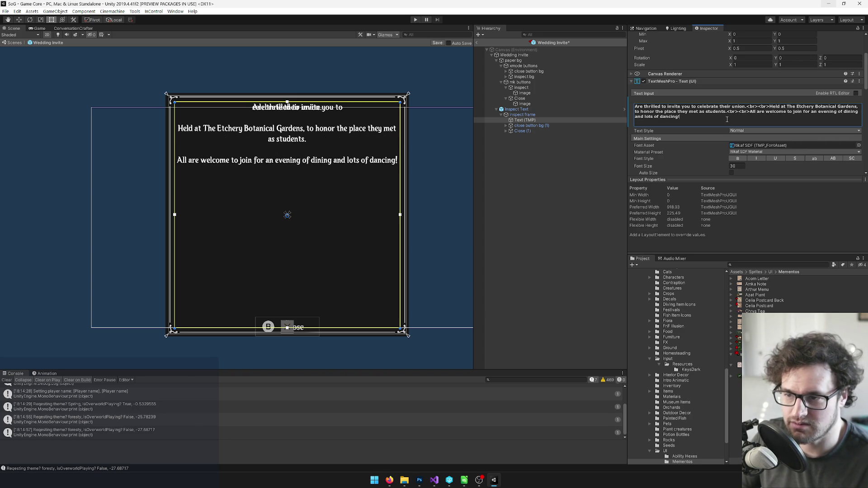
{"action": "key", "text": "BackSpace"}
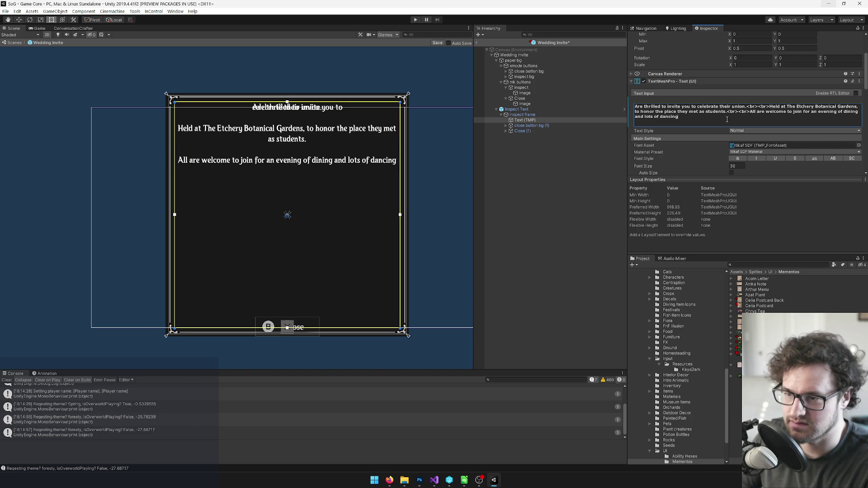
{"action": "type", "text": "!"}
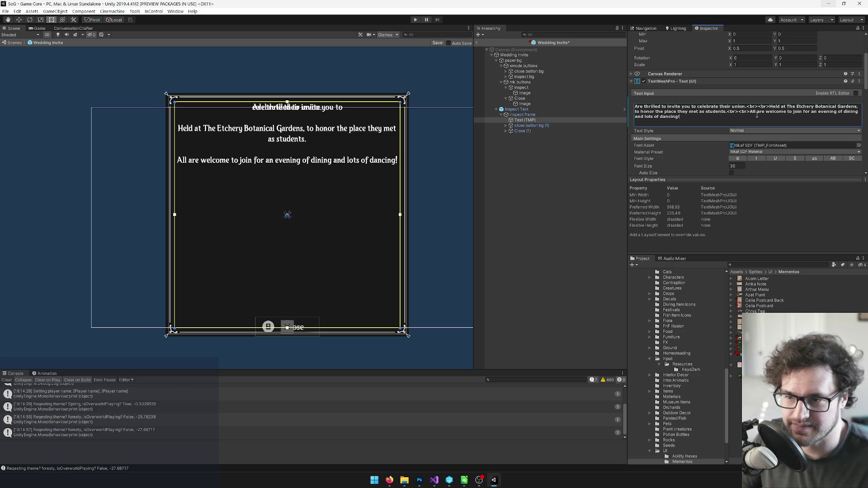
{"action": "key", "text": "alt+Tab"}
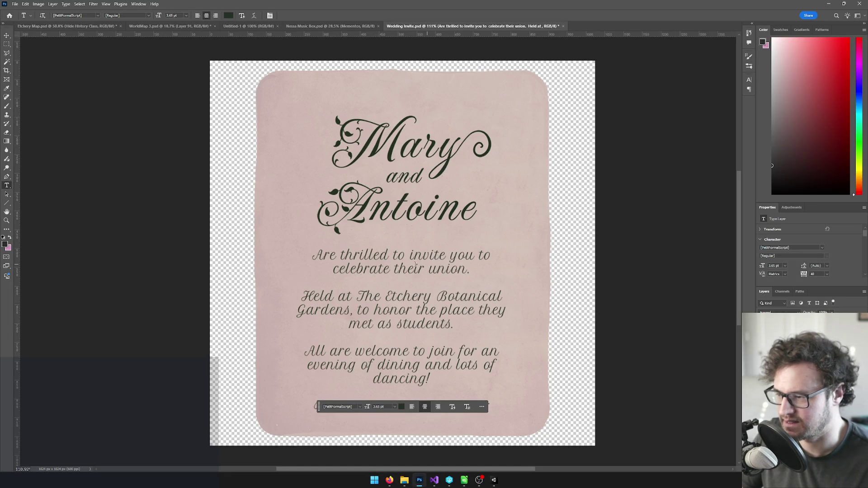
{"action": "key", "text": "alt+Tab"}
{"action": "key", "text": "ctrl+a"}
{"action": "key", "text": "alt+Tab"}
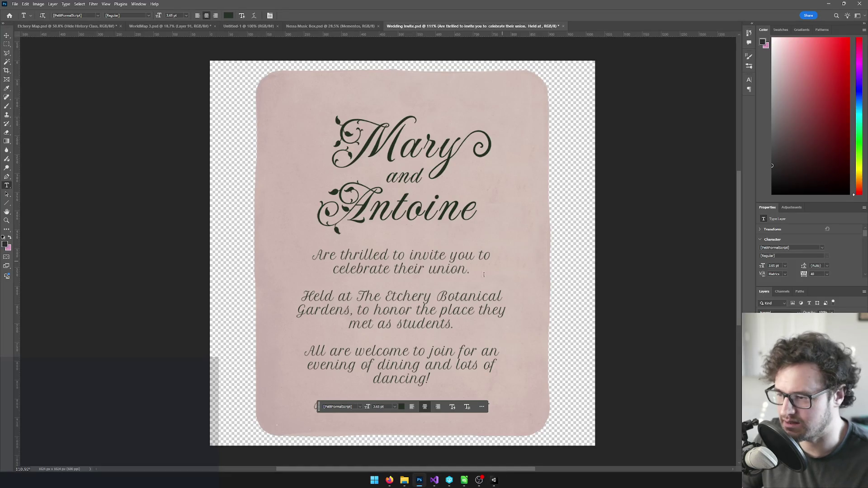
{"action": "key", "text": "alt+Tab"}
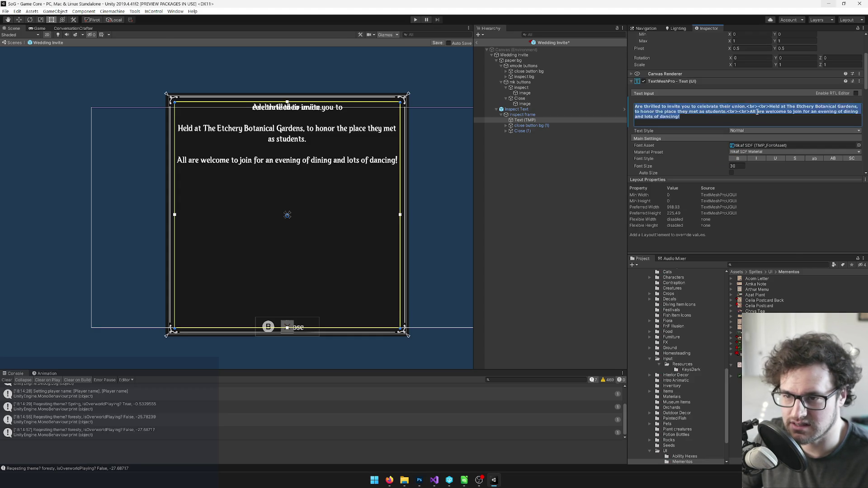
Select the invite's entire TextMeshPro text to carry into Visual Studio.
{"action": "key", "text": "alt+Tab"}
{"action": "key", "text": "alt+Tab"}
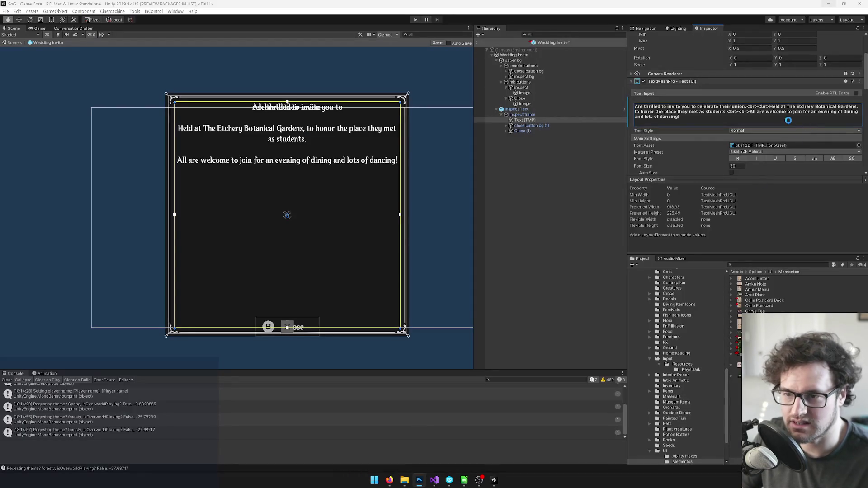
{"action": "left_click", "coordinate": [747, 111]}
{"action": "left_click", "coordinate": [749, 110]}
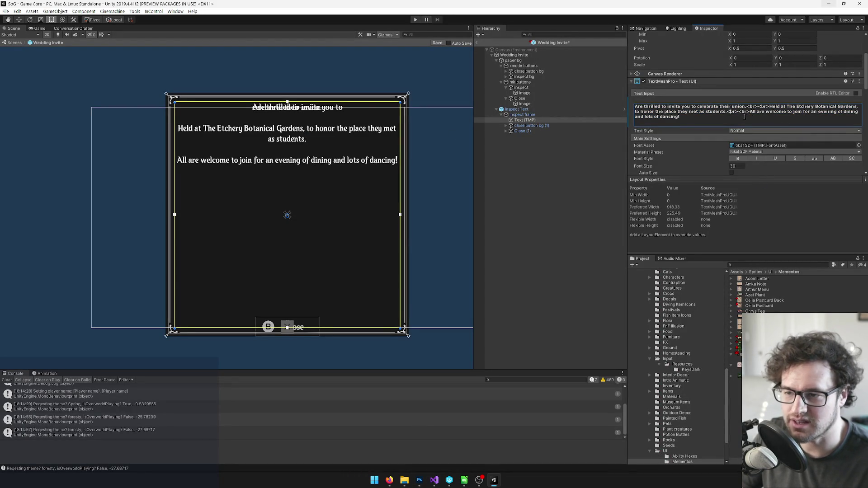
{"action": "left_click_drag", "start_coordinate": [746, 116], "coordinate": [611, 95]}
{"action": "key", "text": "ctrl+c"}
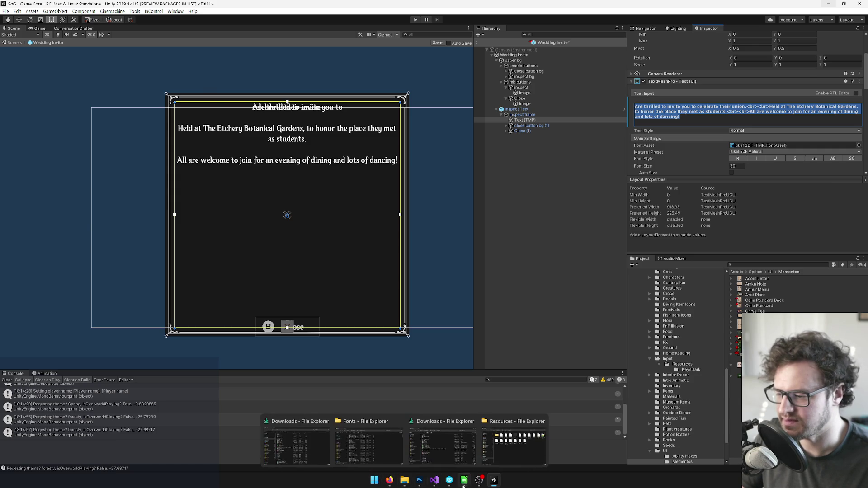
{"action": "left_click", "coordinate": [434, 445]}
Paste the invite text at the end of LocSheet.txt, join it into one line, and copy it.
{"action": "left_click", "coordinate": [471, 272]}
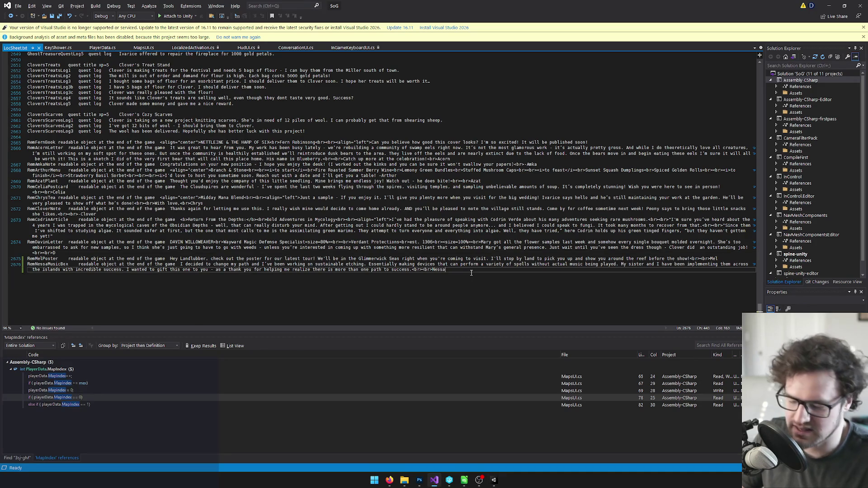
{"action": "key", "text": "Return"}
{"action": "key", "text": "ctrl+v"}
{"action": "left_click", "coordinate": [30, 281]}
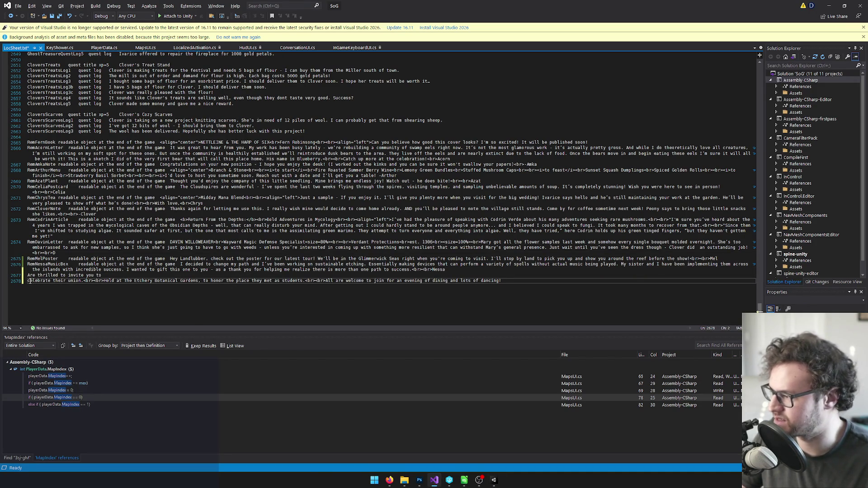
{"action": "key", "text": "BackSpace"}
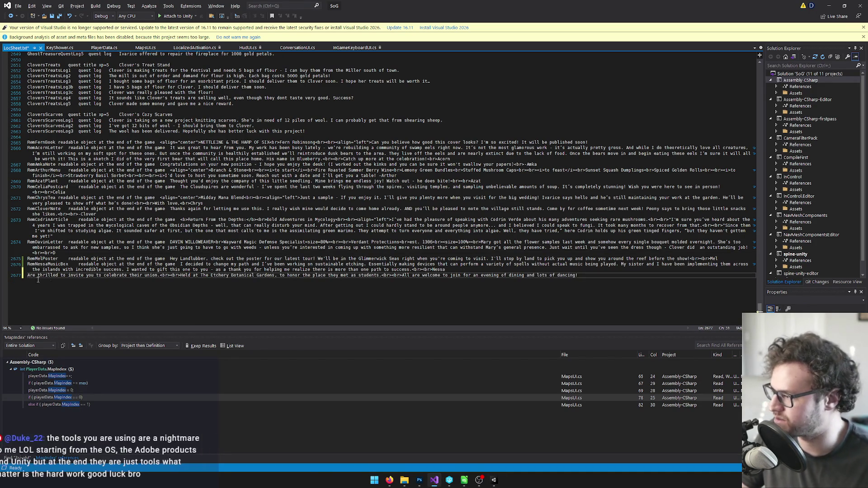
{"action": "left_click_drag", "start_coordinate": [578, 276], "coordinate": [13, 279]}
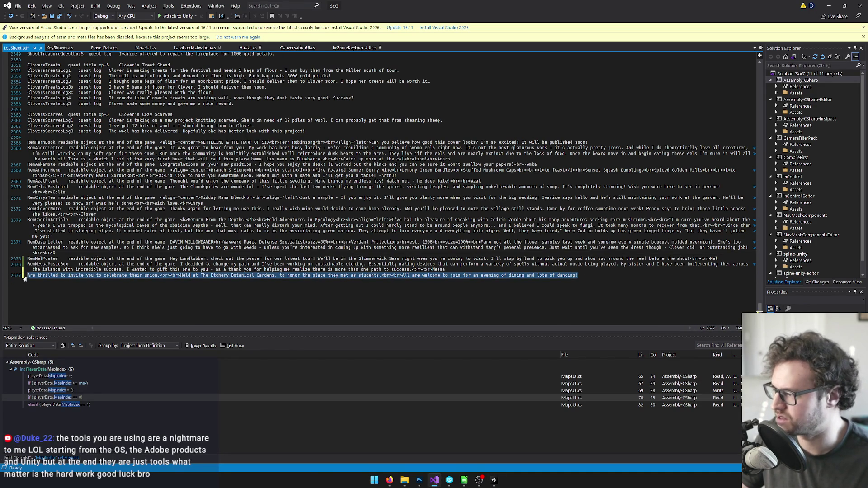
{"action": "key", "text": "ctrl+c"}
{"action": "key", "text": "alt+Tab"}
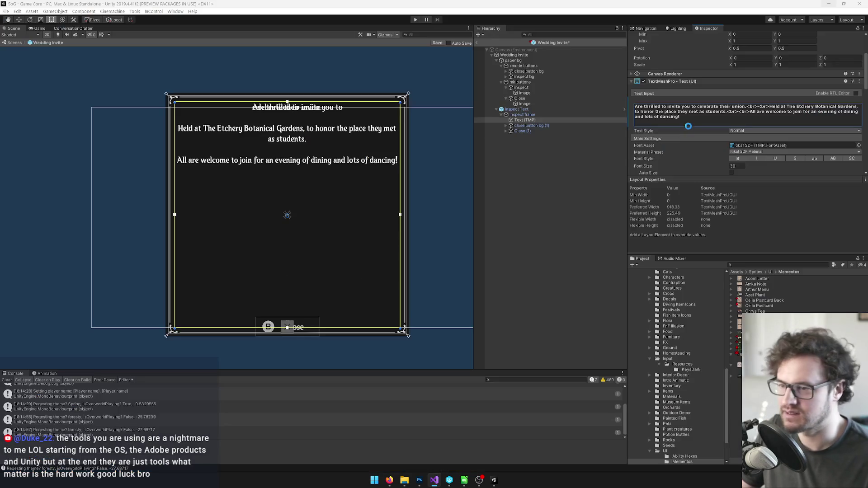
Replace the Text Input contents with the cleaned single-line invite text, checking it against the original design.
{"action": "key", "text": "ctrl+a"}
{"action": "key", "text": "ctrl+v"}
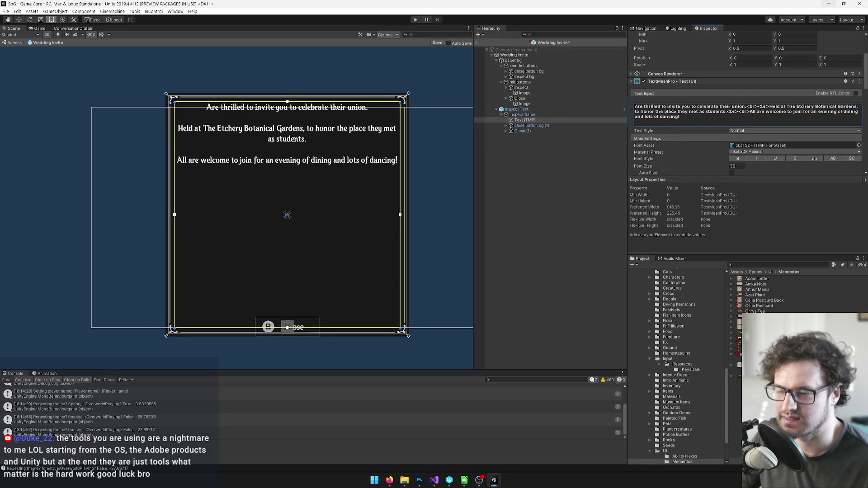
{"action": "key", "text": "alt+Tab"}
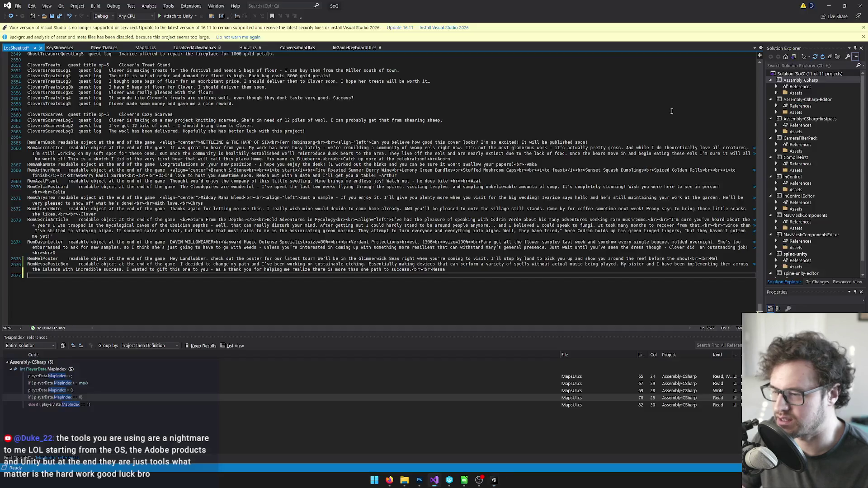
{"action": "key", "text": "alt+Tab"}
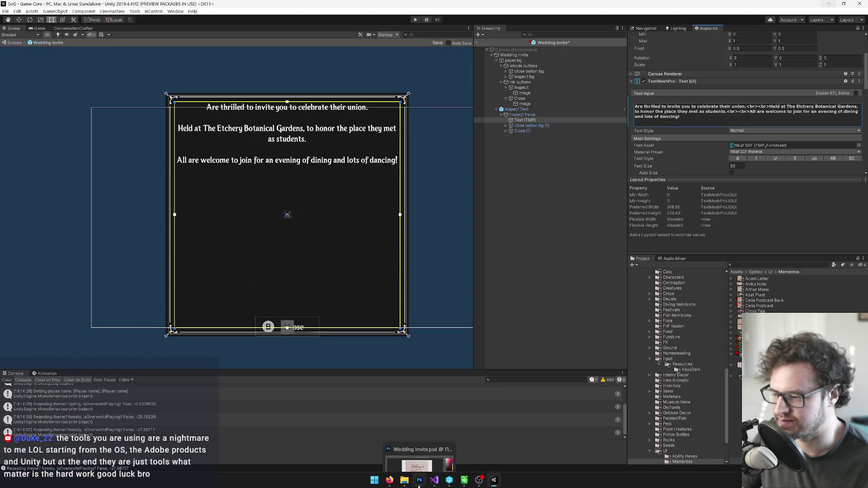
{"action": "left_click", "coordinate": [419, 483]}
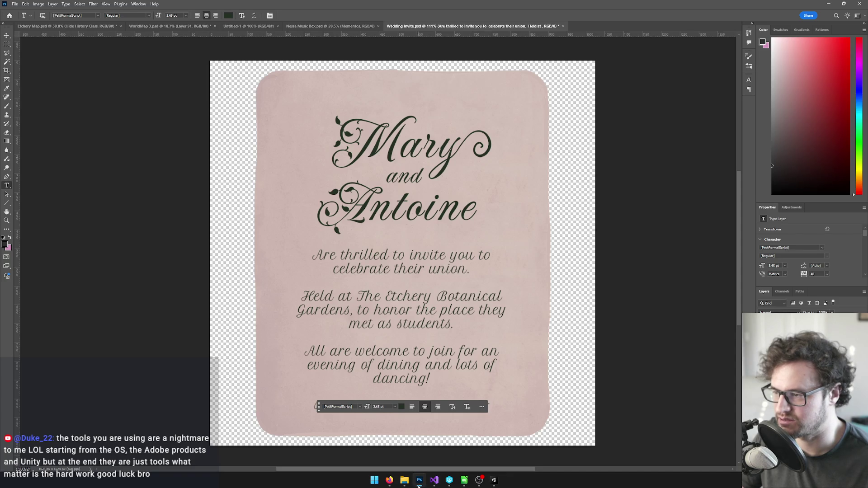
{"action": "key", "text": "alt+Tab"}
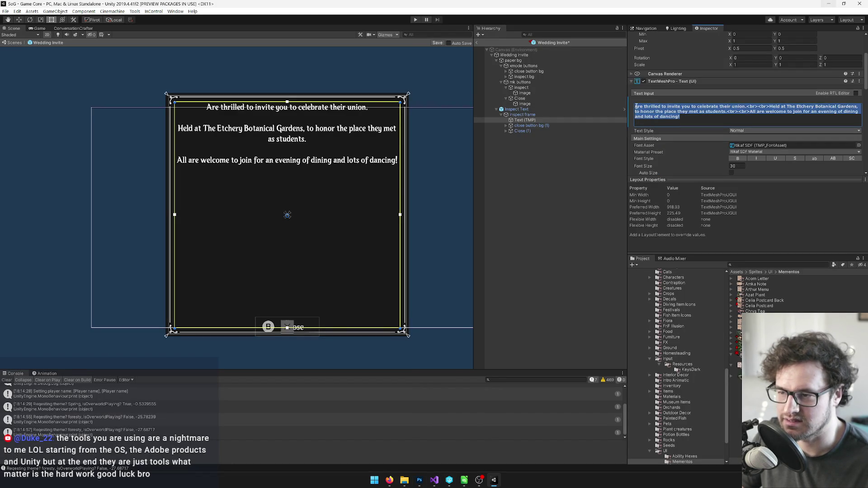
Put 'Mary', 'and' and 'Antoine' on separate <br>-separated lines, followed by a blank line.
{"action": "type", "text": "Mary"}
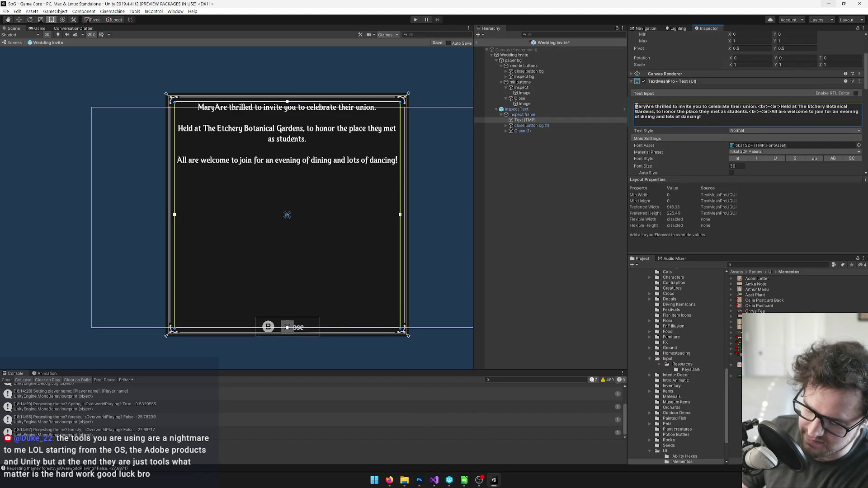
{"action": "key", "text": "alt+Tab"}
{"action": "key", "text": "alt+Tab"}
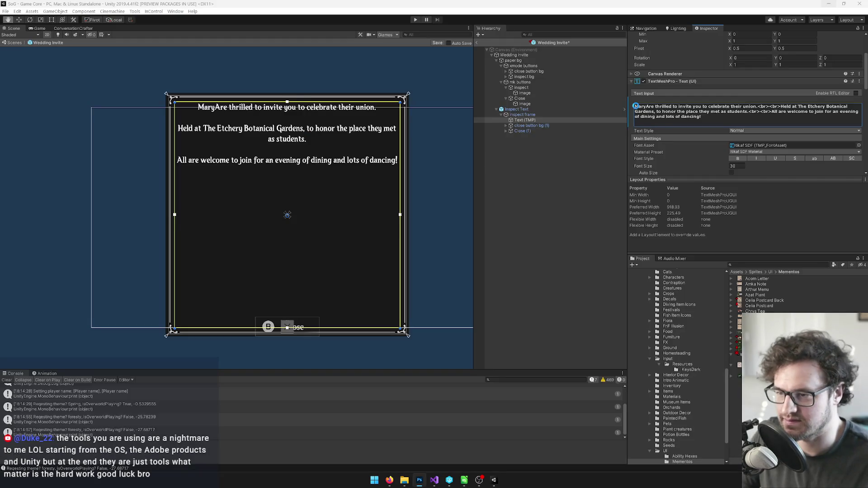
{"action": "left_click", "coordinate": [648, 107]}
{"action": "left_click", "coordinate": [647, 107]}
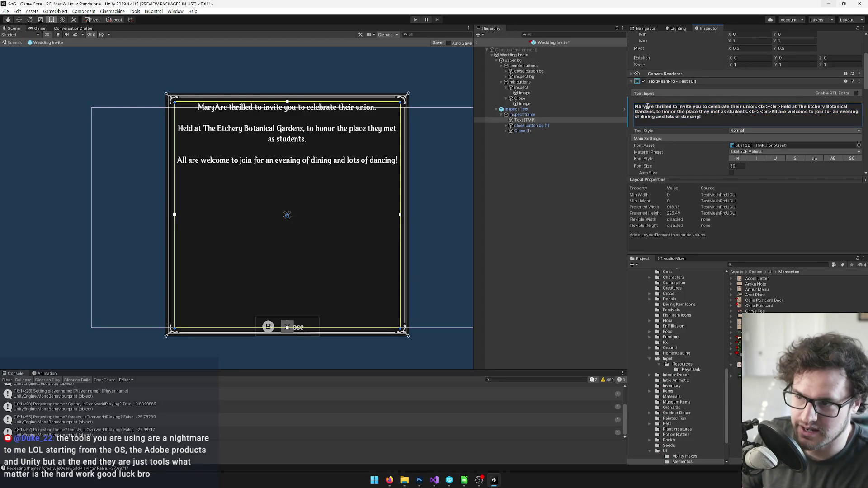
{"action": "type", "text": "<br>"}
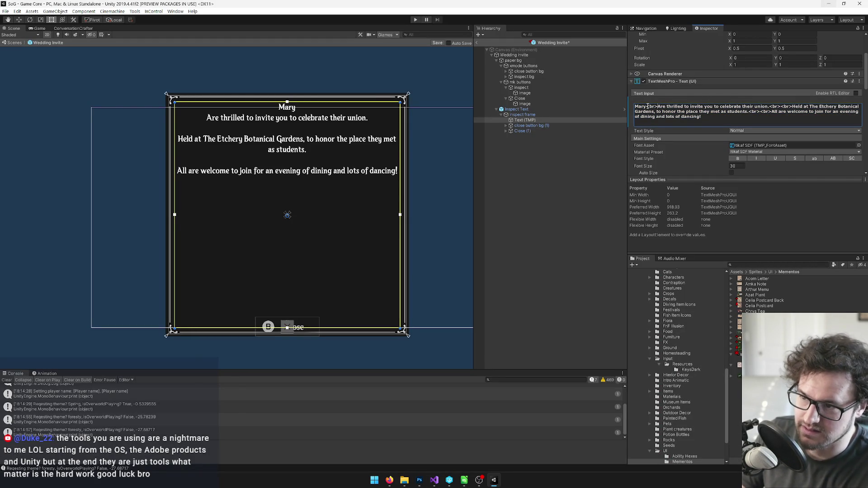
{"action": "type", "text": "and<>"}
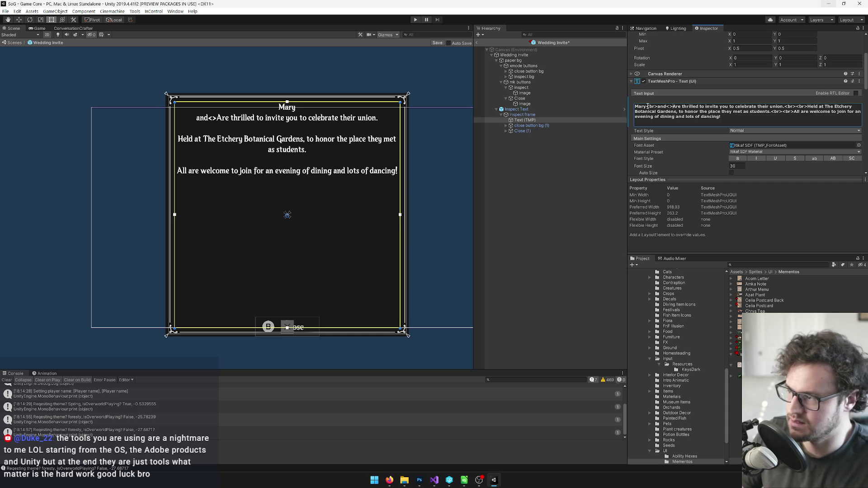
{"action": "type", "text": "Antoine"}
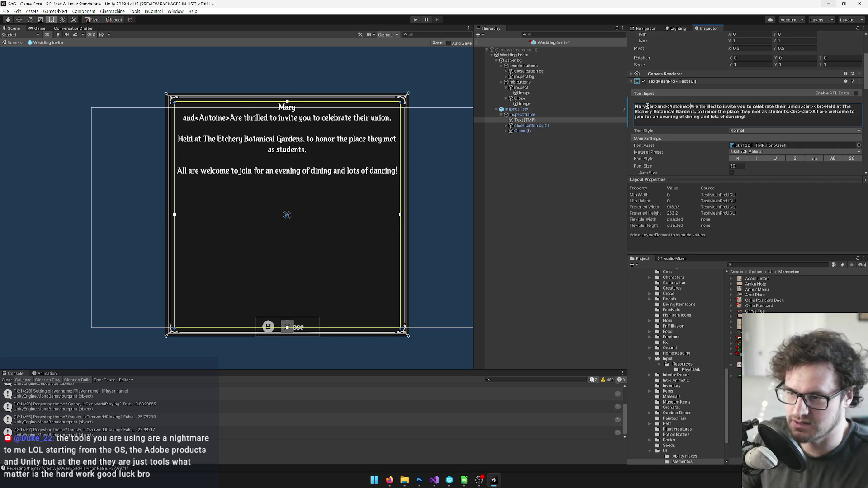
{"action": "key", "text": "BackSpace"}
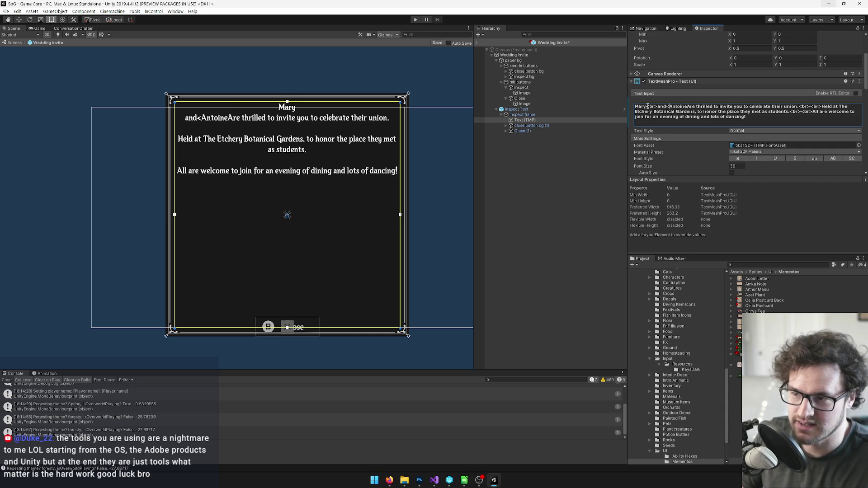
{"action": "type", "text": "br>Antoine"}
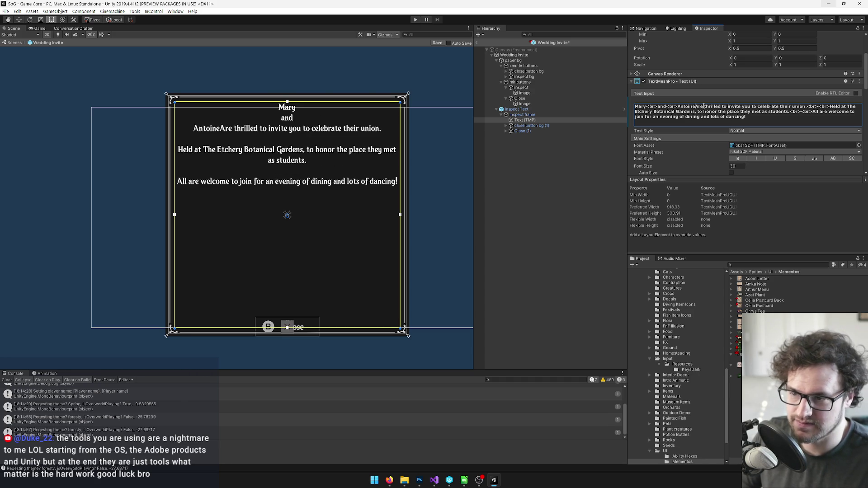
{"action": "type", "text": "<br>"}
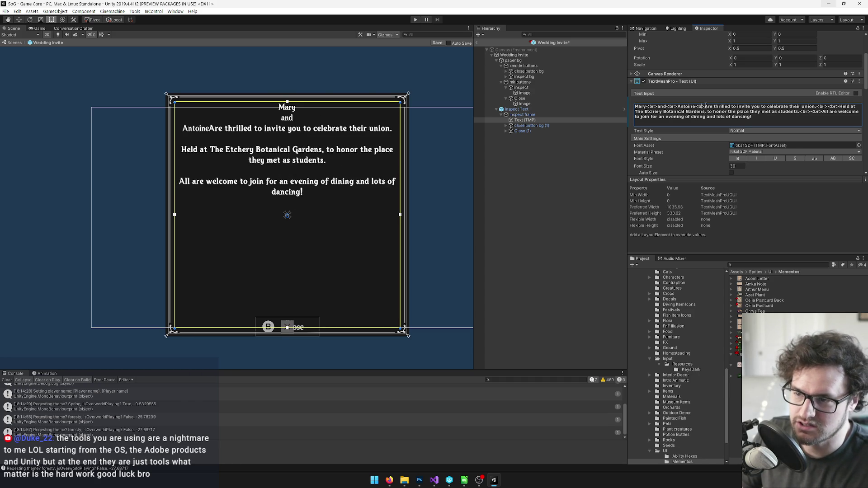
{"action": "type", "text": "<br>"}
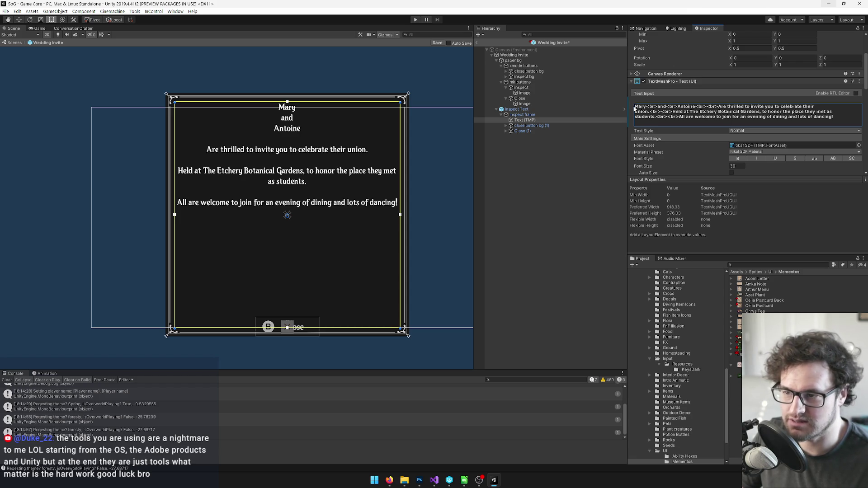
Add <size=200%> tags before Mary and Antoine.
{"action": "type", "text": "<>"}
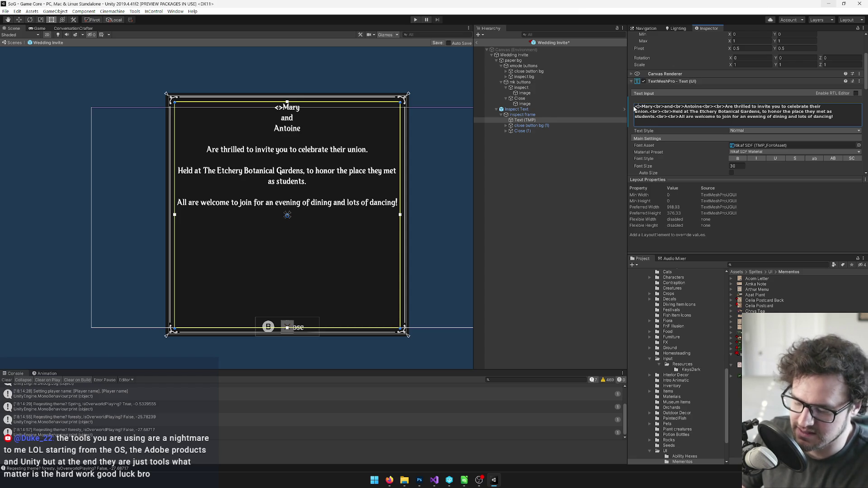
{"action": "type", "text": "size="}
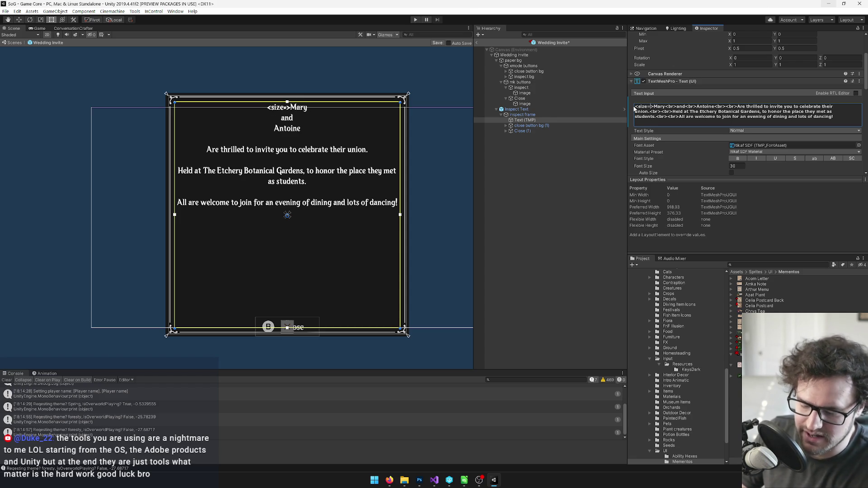
{"action": "type", "text": "200"}
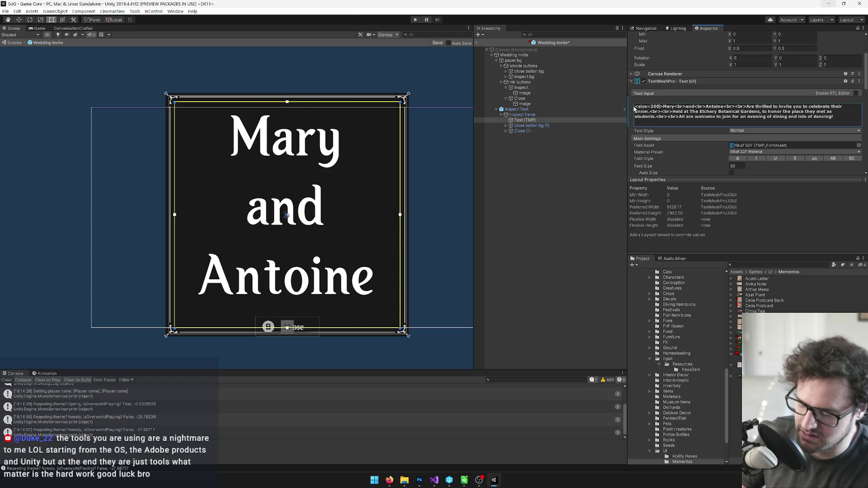
{"action": "type", "text": "%"}
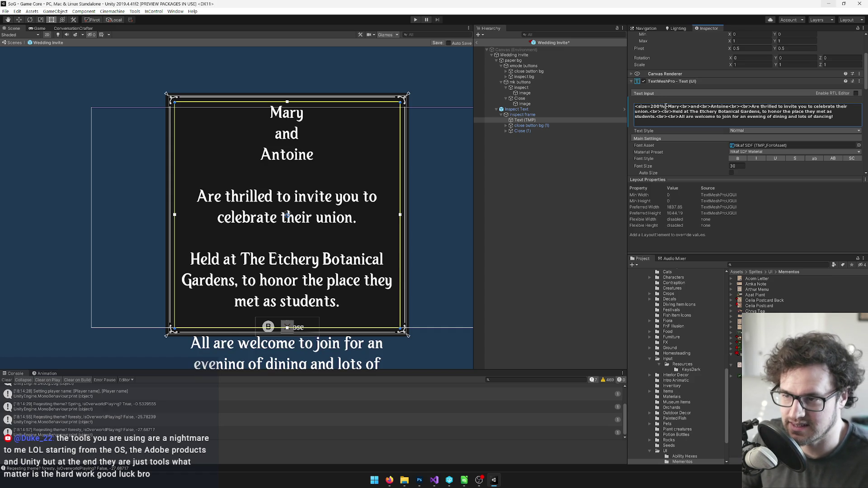
{"action": "left_click_drag", "start_coordinate": [668, 106], "coordinate": [635, 107]}
{"action": "key", "text": "ctrl+c"}
{"action": "left_click", "coordinate": [709, 107]}
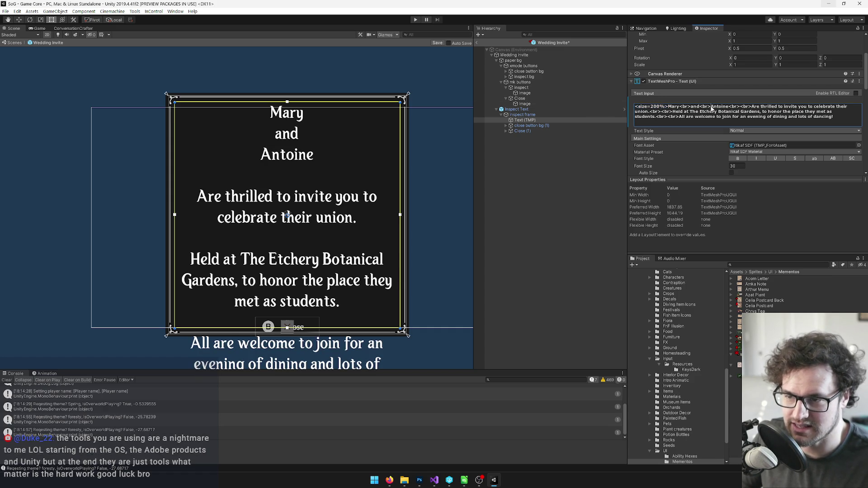
{"action": "key", "text": "ctrl+v"}
Add <size=100%> tags before 'and' and after Antoine.
{"action": "left_click", "coordinate": [691, 107]}
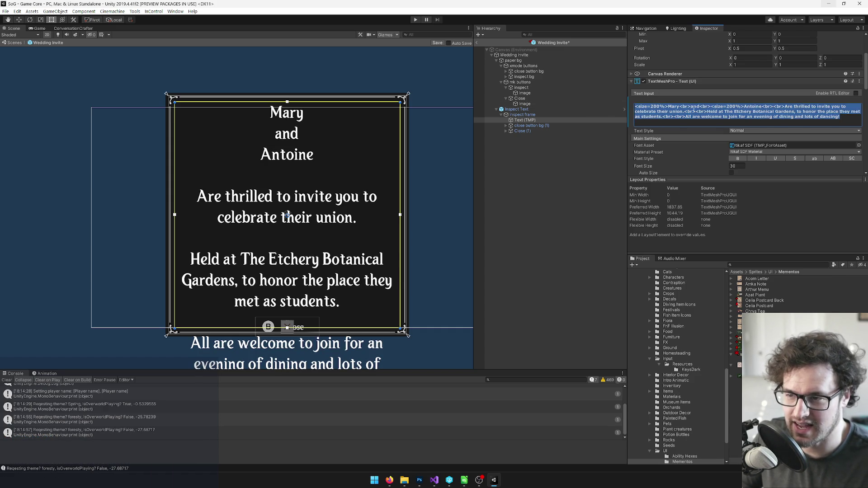
{"action": "key", "text": "ctrl+v"}
{"action": "left_click_drag", "start_coordinate": [717, 107], "coordinate": [707, 107]}
{"action": "type", "text": "50"}
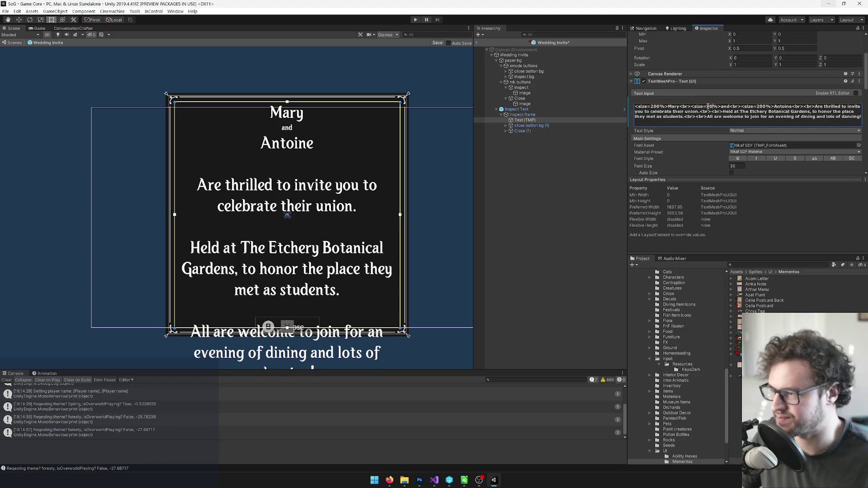
{"action": "key", "text": "BackSpace"}
{"action": "type", "text": "100"}
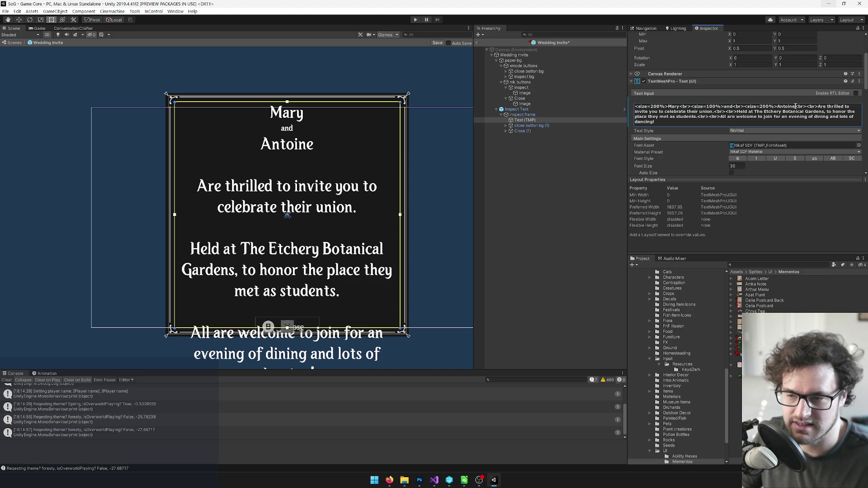
{"action": "key", "text": "ctrl+v"}
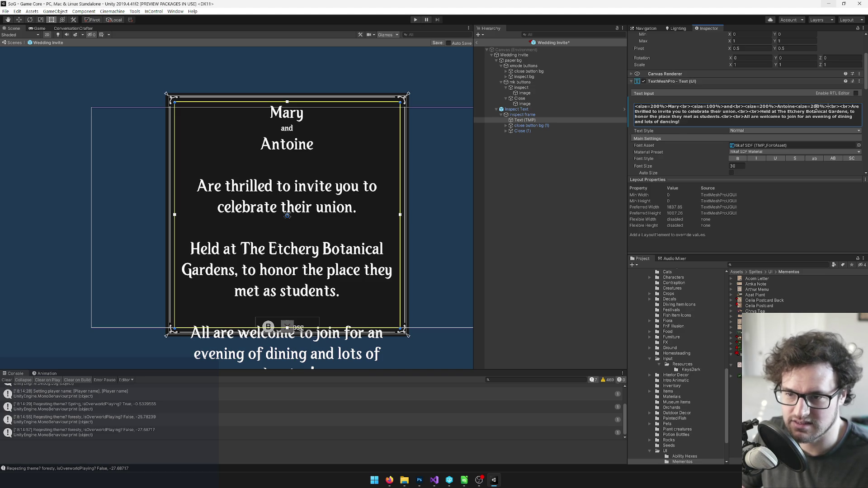
{"action": "type", "text": "1"}
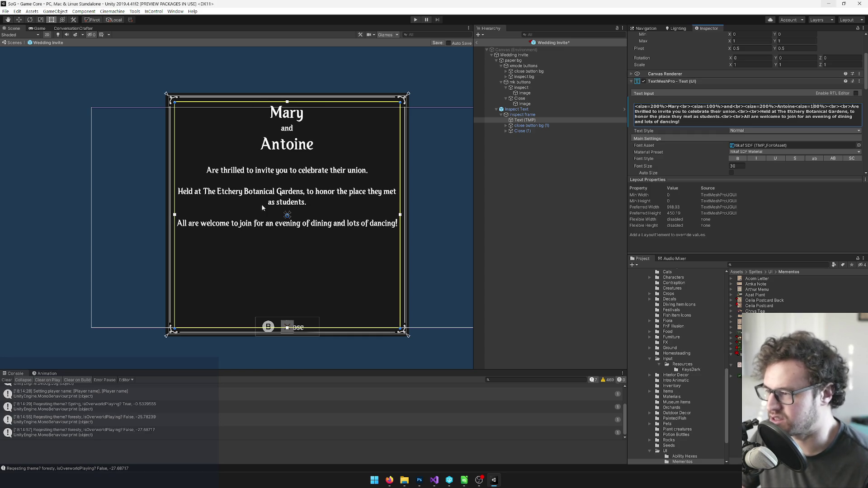
Pan and zoom the Scene view to check the enlarged names on the invite.
{"action": "left_click_drag", "start_coordinate": [346, 196], "coordinate": [329, 200]}
{"action": "scroll", "coordinate": [337, 240], "scroll_direction": "down", "scroll_amount": 3}
{"action": "scroll", "coordinate": [348, 247], "scroll_direction": "up", "scroll_amount": 6}
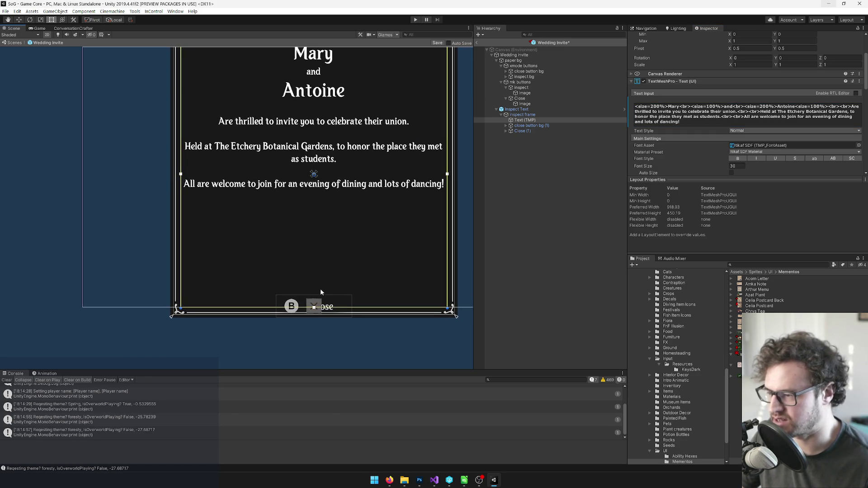
{"action": "scroll", "coordinate": [294, 298], "scroll_direction": "down", "scroll_amount": 4}
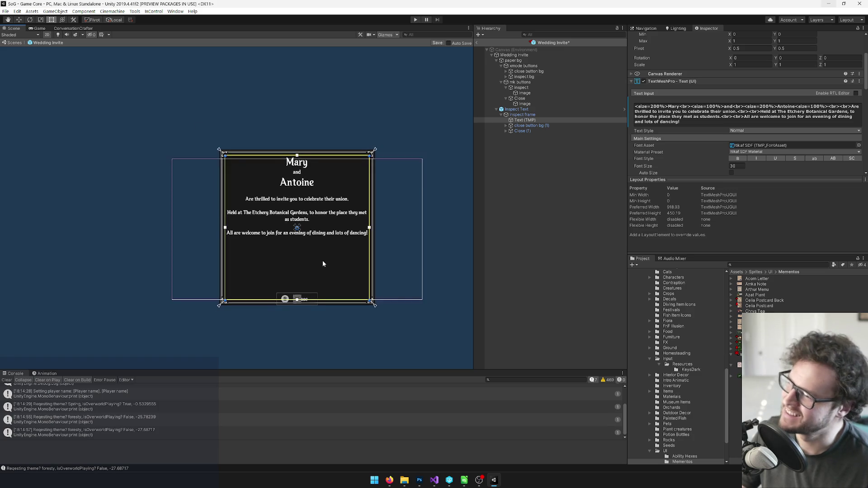
{"action": "scroll", "coordinate": [318, 261], "scroll_direction": "up", "scroll_amount": 5}
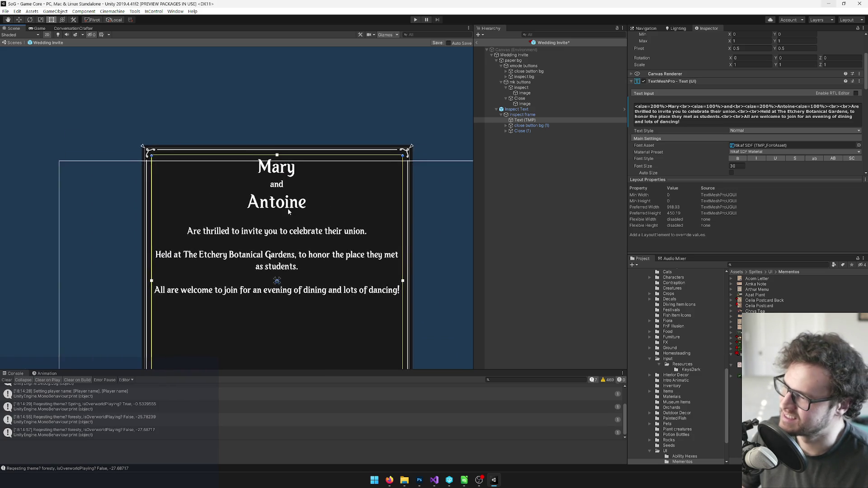
{"action": "scroll", "coordinate": [288, 211], "scroll_direction": "up", "scroll_amount": 3}
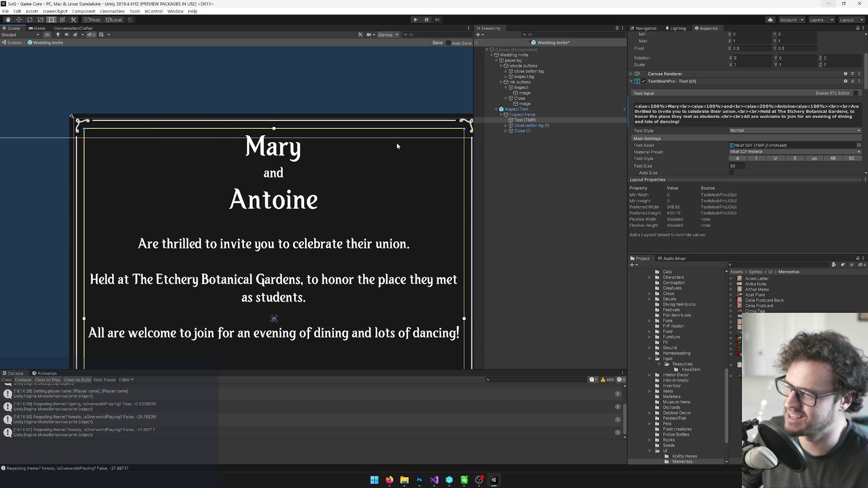
{"action": "left_click_drag", "start_coordinate": [470, 140], "coordinate": [458, 143]}
{"action": "left_click", "coordinate": [667, 107]}
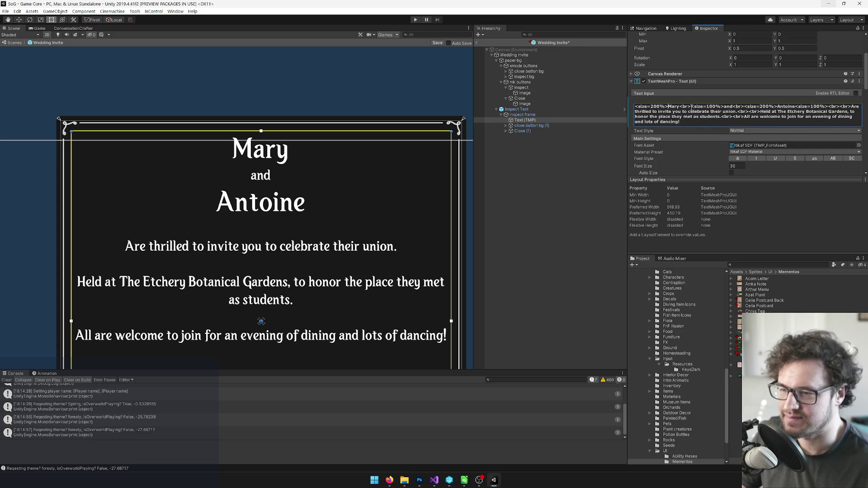
{"action": "left_click", "coordinate": [680, 107]}
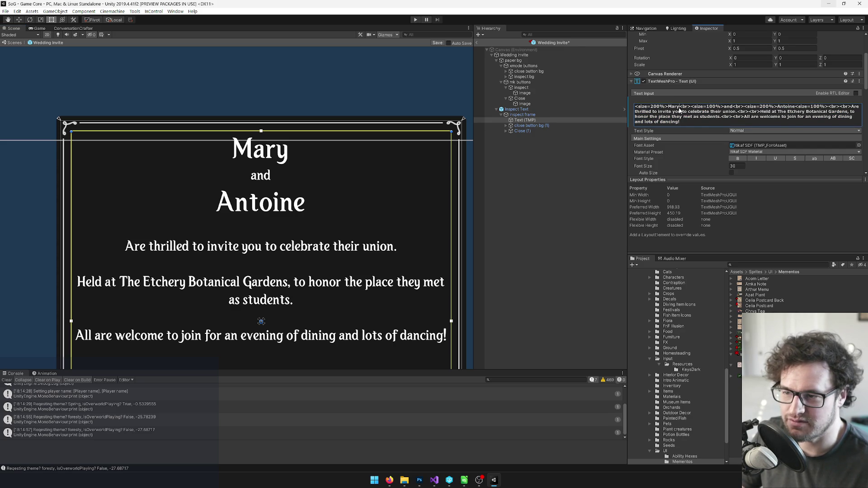
{"action": "left_click_drag", "start_coordinate": [691, 108], "coordinate": [724, 108]}
{"action": "key", "text": "BackSpace"}
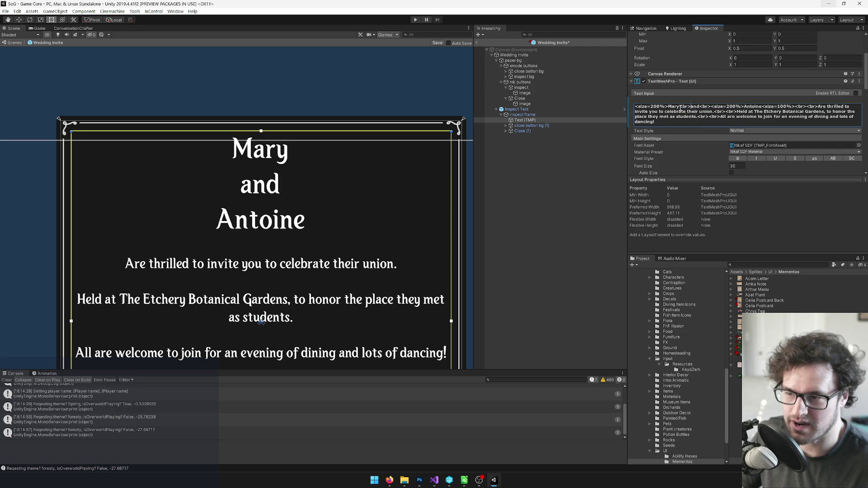
{"action": "key", "text": "ctrl+v"}
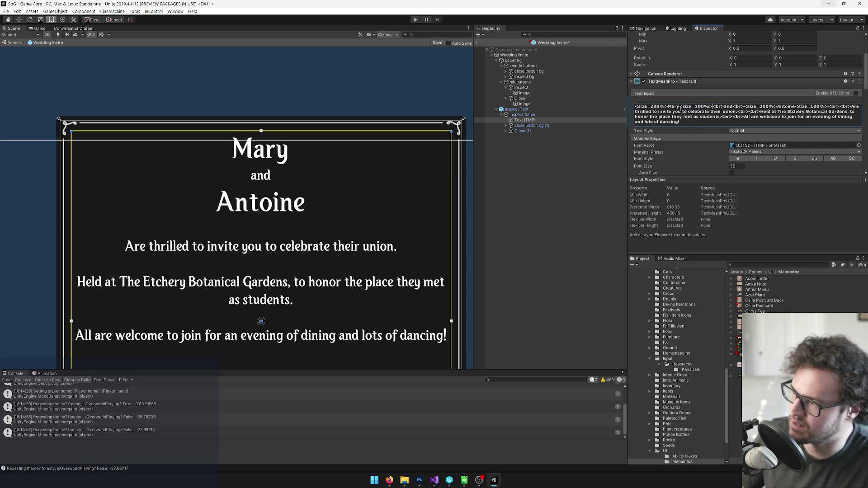
{"action": "key", "text": "ctrl+z"}
{"action": "key", "text": "Right"}
{"action": "key", "text": "Right"}
{"action": "key", "text": "Right"}
{"action": "key", "text": "ctrl+v"}
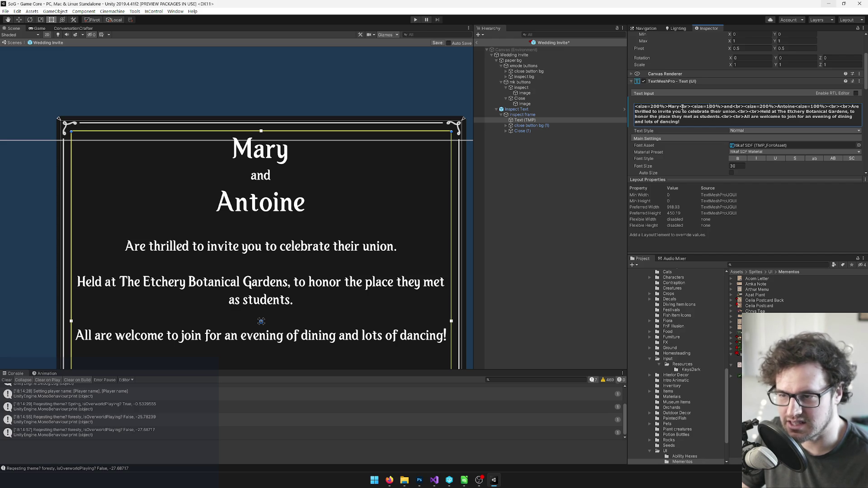
{"action": "left_click_drag", "start_coordinate": [691, 107], "coordinate": [723, 107]}
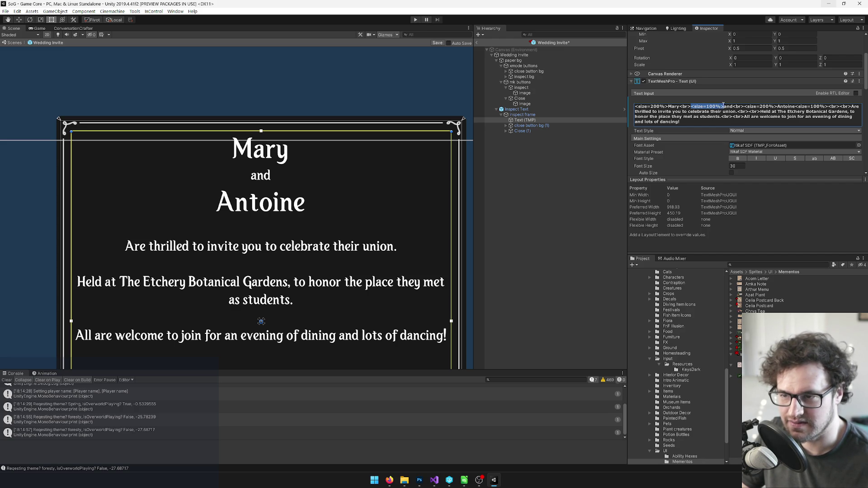
{"action": "key", "text": "ctrl+c"}
{"action": "left_click", "coordinate": [680, 106]}
{"action": "key", "text": "ctrl+v"}
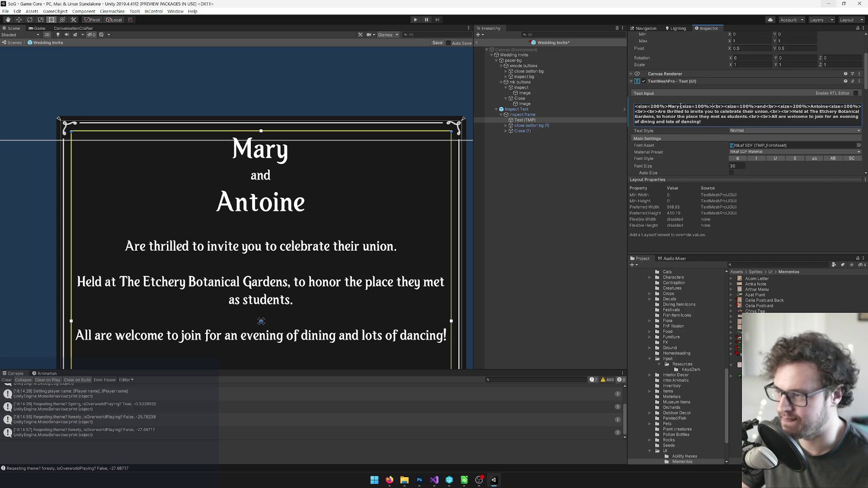
{"action": "key", "text": "ctrl+z"}
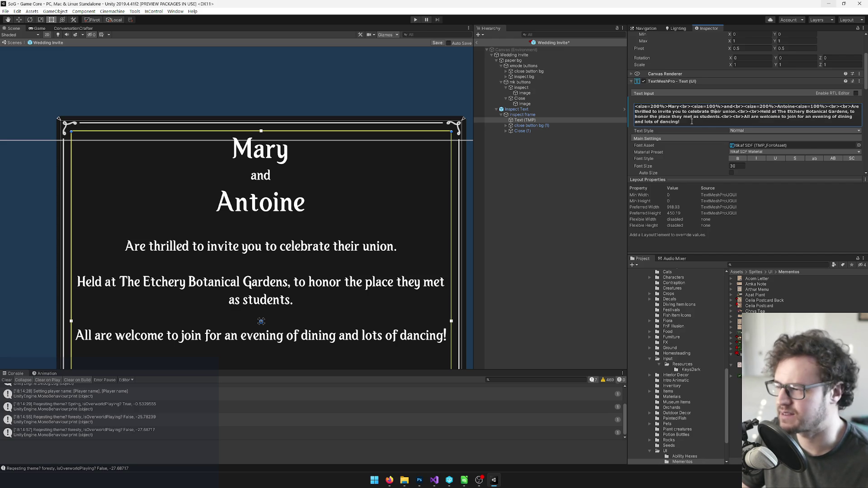
{"action": "scroll", "coordinate": [309, 188], "scroll_direction": "down", "scroll_amount": 5}
{"action": "scroll", "coordinate": [343, 188], "scroll_direction": "down", "scroll_amount": 4}
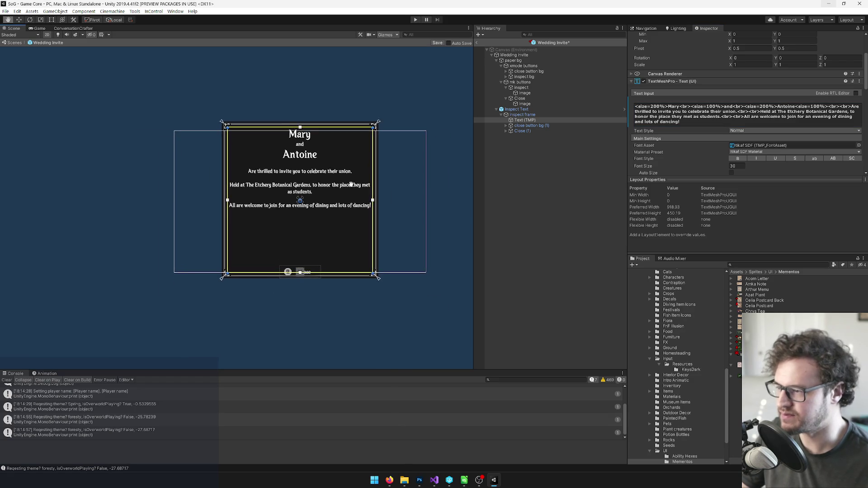
{"action": "scroll", "coordinate": [355, 186], "scroll_direction": "up", "scroll_amount": 3}
{"action": "scroll", "coordinate": [363, 197], "scroll_direction": "up", "scroll_amount": 3}
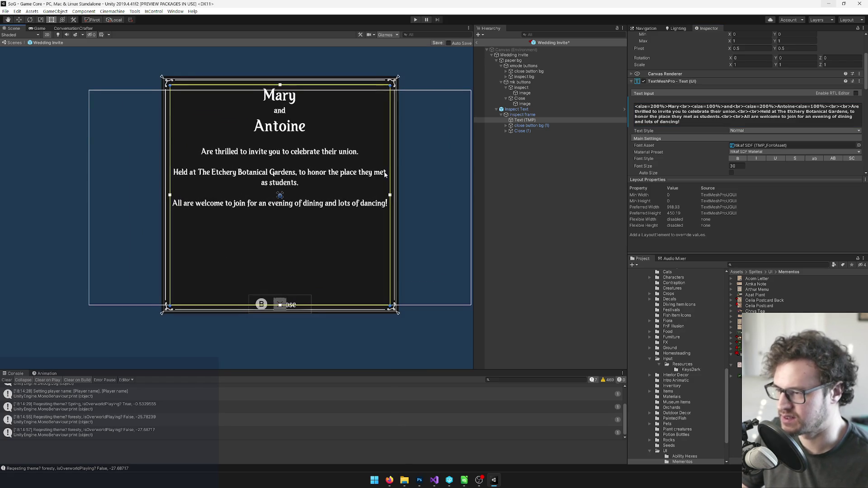
{"action": "left_click_drag", "start_coordinate": [396, 166], "coordinate": [387, 166]}
{"action": "scroll", "coordinate": [398, 180], "scroll_direction": "down", "scroll_amount": 4}
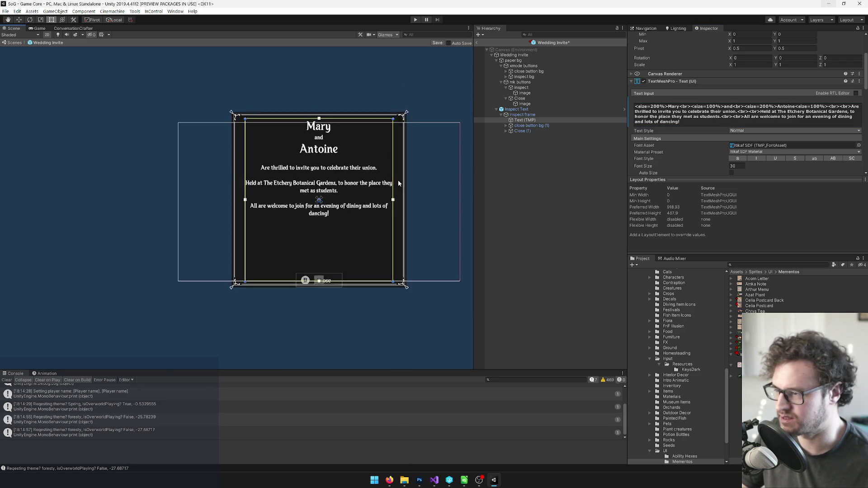
{"action": "scroll", "coordinate": [342, 210], "scroll_direction": "up", "scroll_amount": 6}
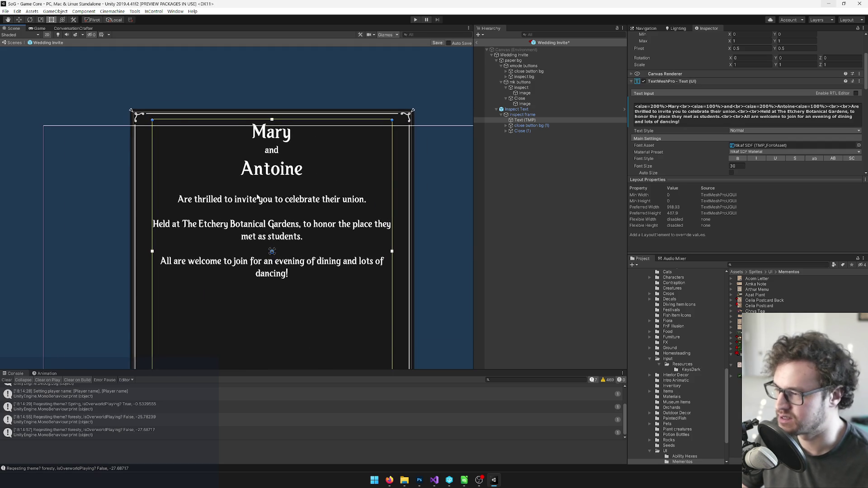
{"action": "scroll", "coordinate": [288, 188], "scroll_direction": "down", "scroll_amount": 4}
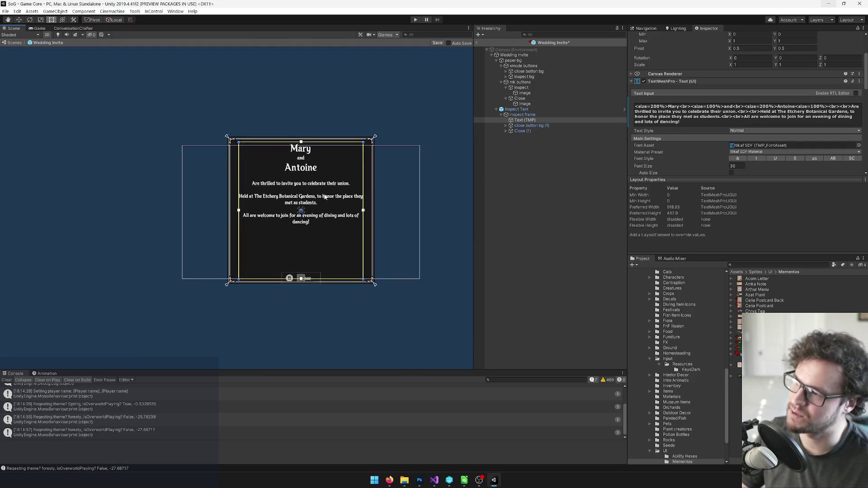
{"action": "scroll", "coordinate": [298, 189], "scroll_direction": "up", "scroll_amount": 3}
{"action": "scroll", "coordinate": [311, 190], "scroll_direction": "up", "scroll_amount": 1}
{"action": "left_click", "coordinate": [653, 107]}
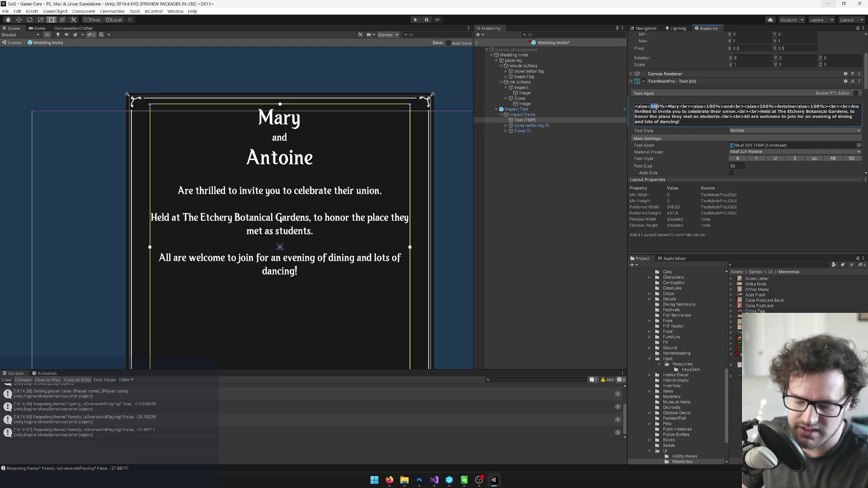
Change the size tags to 160% for Mary and Antoine and 90% for 'and'.
{"action": "type", "text": "16"}
{"action": "double_click", "coordinate": [712, 107]}
{"action": "type", "text": "160"}
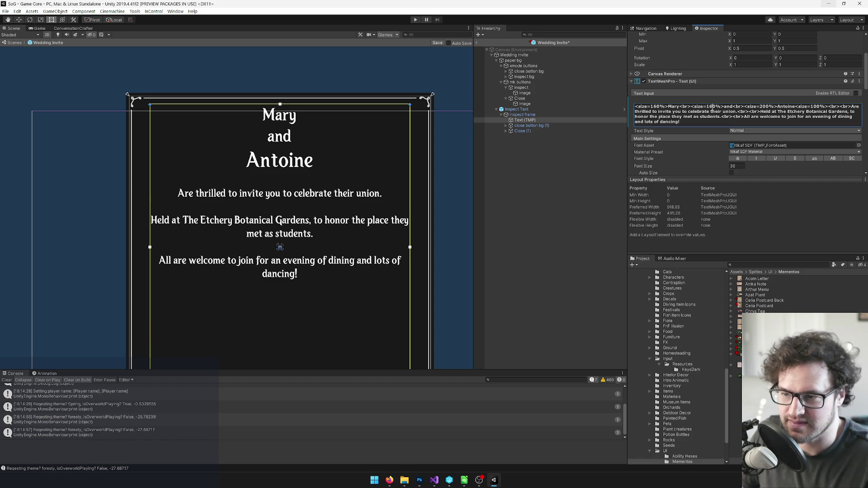
{"action": "type", "text": "90"}
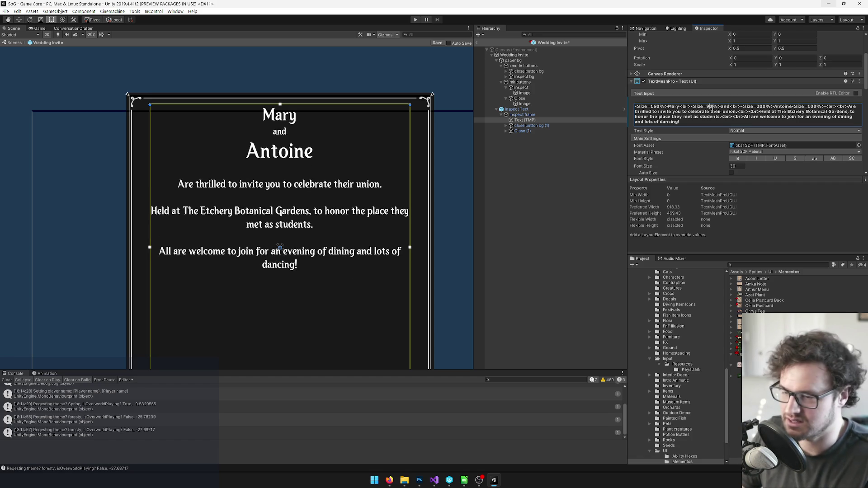
{"action": "left_click_drag", "start_coordinate": [763, 107], "coordinate": [757, 107]}
{"action": "type", "text": "16"}
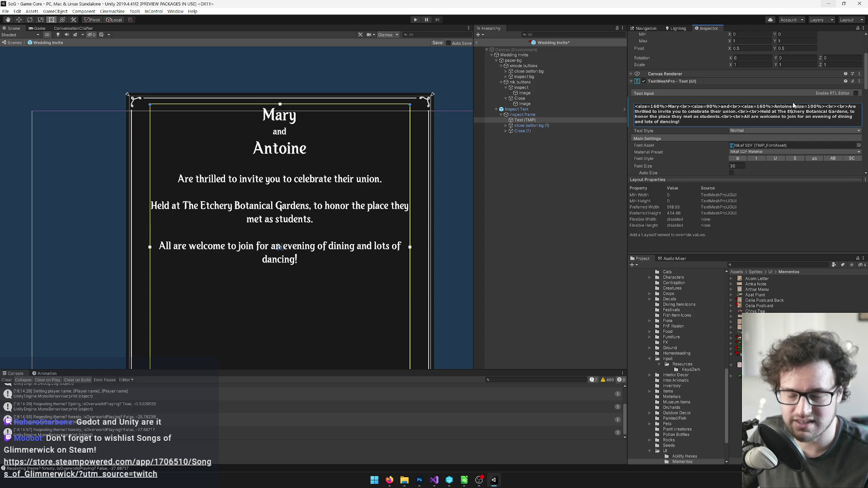
Save the Wedding Invite prefab.
{"action": "left_click", "coordinate": [437, 42]}
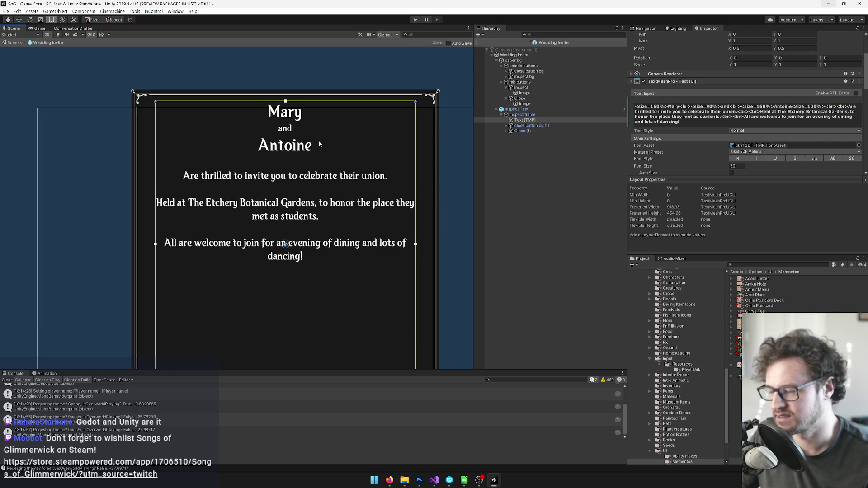
{"action": "scroll", "coordinate": [318, 134], "scroll_direction": "down", "scroll_amount": 4}
{"action": "scroll", "coordinate": [322, 180], "scroll_direction": "up", "scroll_amount": 8}
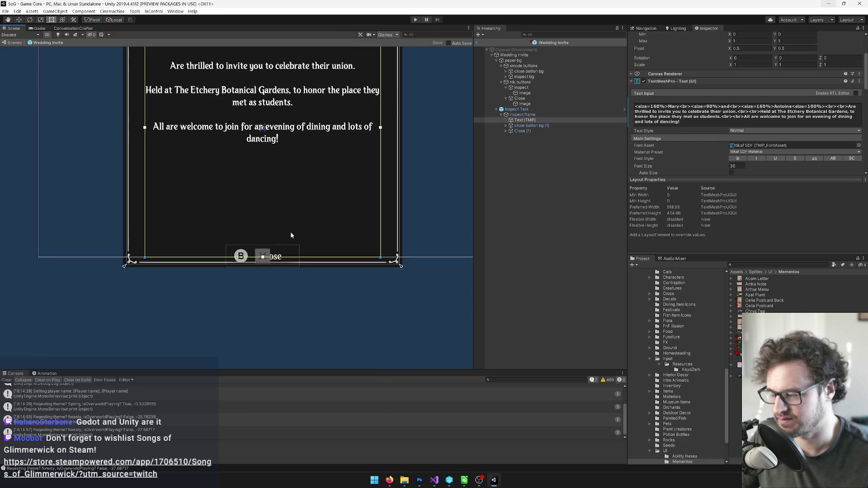
Drag the Text (TMP) box's bottom edge so it reaches the card's bottom.
{"action": "left_click_drag", "start_coordinate": [299, 258], "coordinate": [301, 249]}
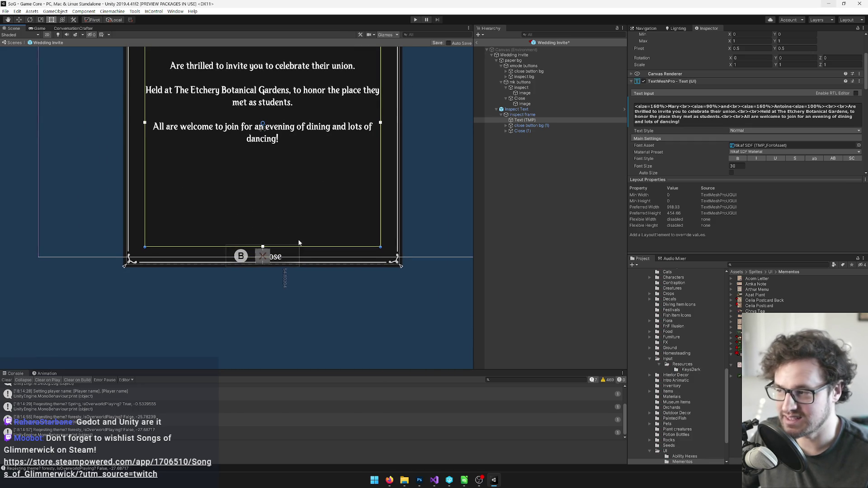
{"action": "scroll", "coordinate": [269, 190], "scroll_direction": "up", "scroll_amount": 1}
{"action": "scroll", "coordinate": [300, 98], "scroll_direction": "down", "scroll_amount": 1}
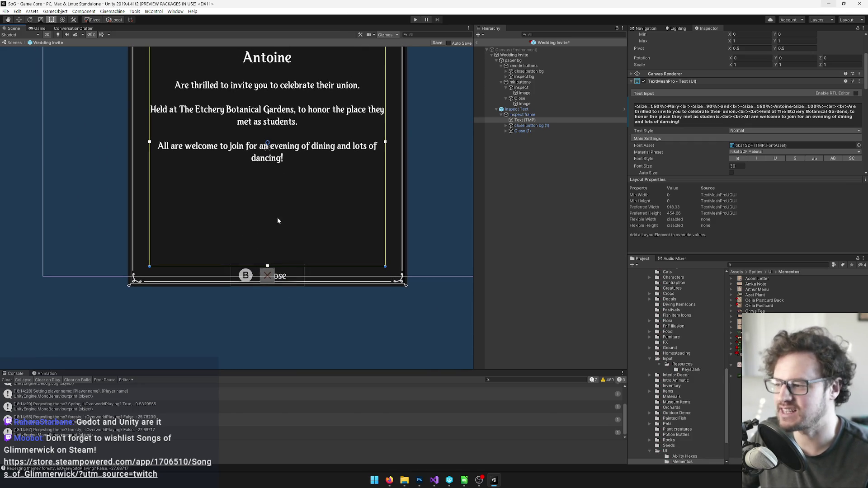
{"action": "scroll", "coordinate": [309, 241], "scroll_direction": "up", "scroll_amount": 1}
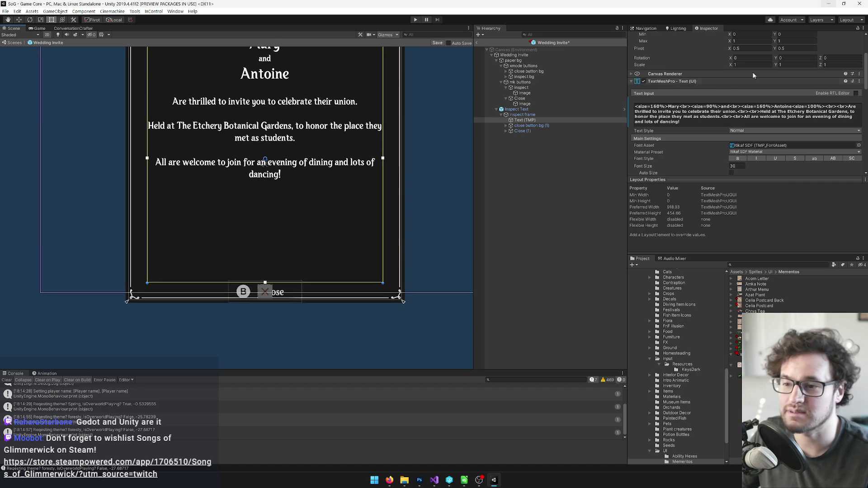
{"action": "scroll", "coordinate": [767, 123], "scroll_direction": "down", "scroll_amount": 5}
{"action": "left_click", "coordinate": [767, 116]}
Change the Loc ID from RemFernBook to RemWeddingInvite.
{"action": "left_click_drag", "start_coordinate": [742, 116], "coordinate": [762, 117]}
{"action": "type", "text": "Weddi"}
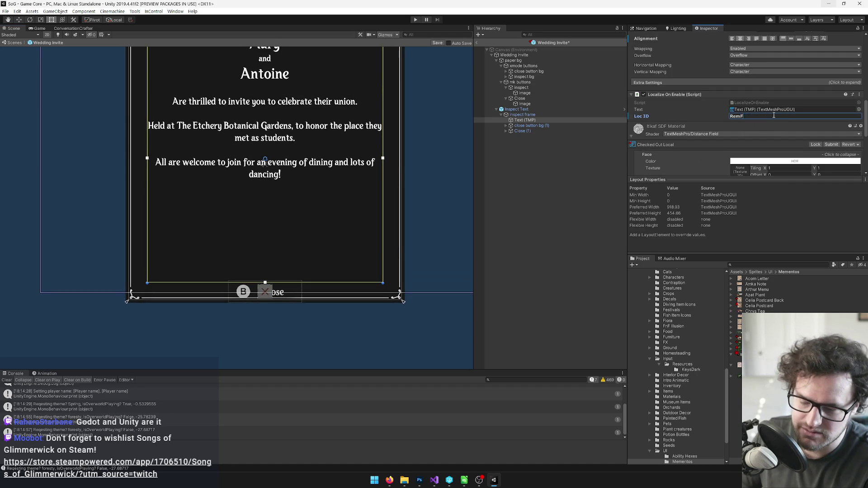
{"action": "type", "text": "ngInvite"}
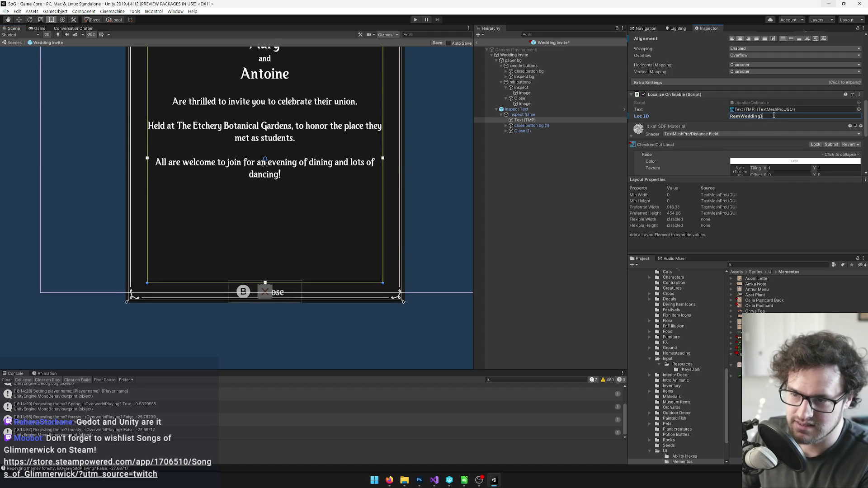
{"action": "key", "text": "Return"}
{"action": "left_click", "coordinate": [527, 109]}
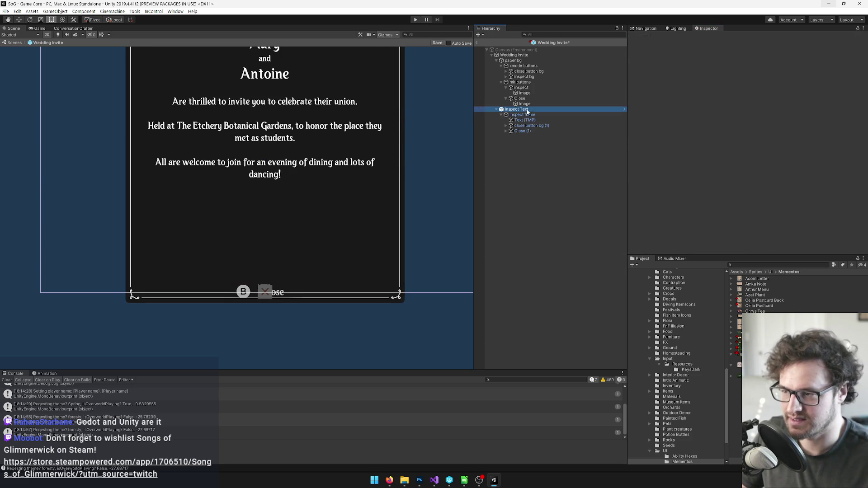
Save the Wedding Invite prefab with the new text and Loc ID.
{"action": "left_click", "coordinate": [437, 44]}
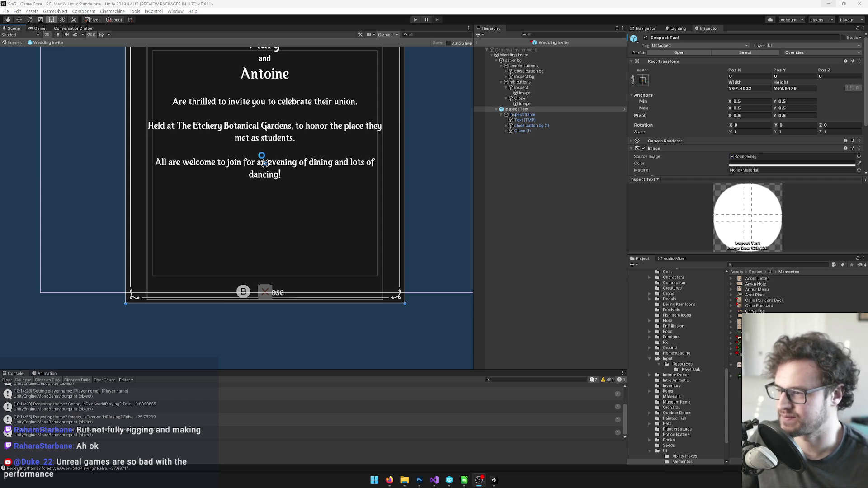
Pan the Scene view so the Wedding Invite card is framed lower in view.
{"action": "key", "text": "alt+Tab"}
{"action": "left_click_drag", "start_coordinate": [298, 128], "coordinate": [296, 177]}
{"action": "left_click_drag", "start_coordinate": [352, 168], "coordinate": [361, 162]}
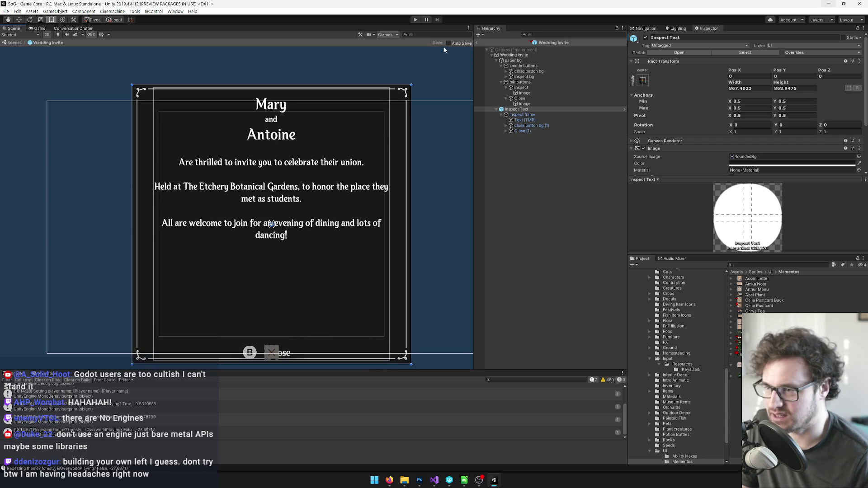
Check inspect frame, reselect Inspect Text, and drag the Inspector/Project divider down to enlarge the Inspector.
{"action": "left_click", "coordinate": [525, 115]}
{"action": "left_click", "coordinate": [534, 110]}
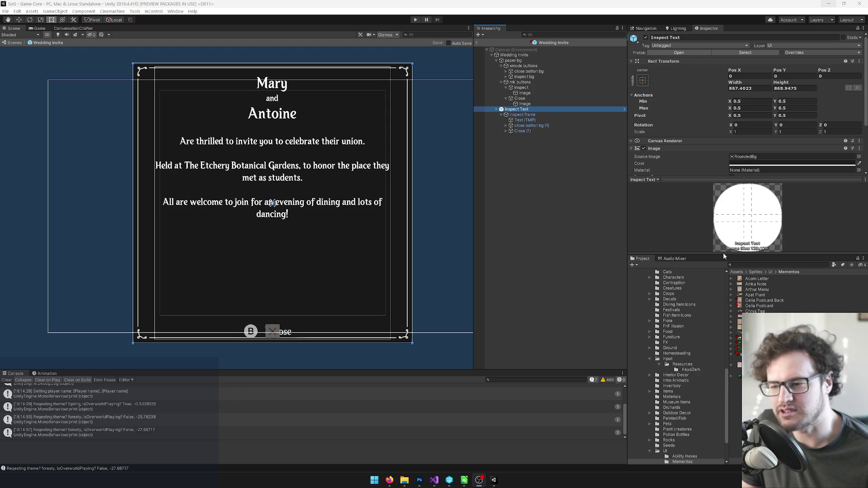
{"action": "left_click", "coordinate": [725, 271]}
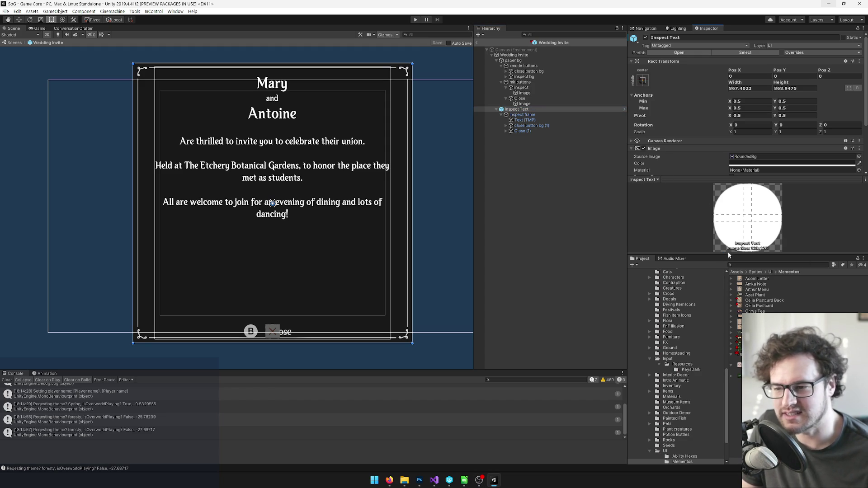
{"action": "left_click_drag", "start_coordinate": [700, 254], "coordinate": [701, 300]}
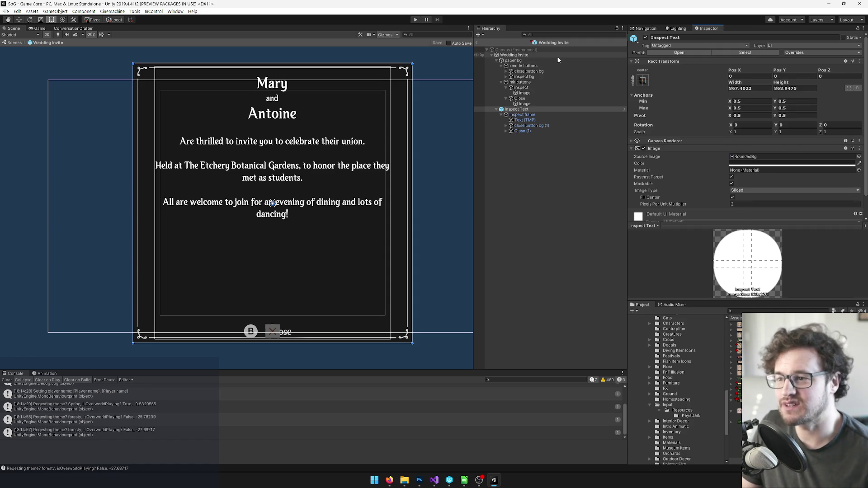
Select the Wedding Invite root, collapse Inspect Text and paper bg, then select the paper bg image.
{"action": "left_click", "coordinate": [557, 55]}
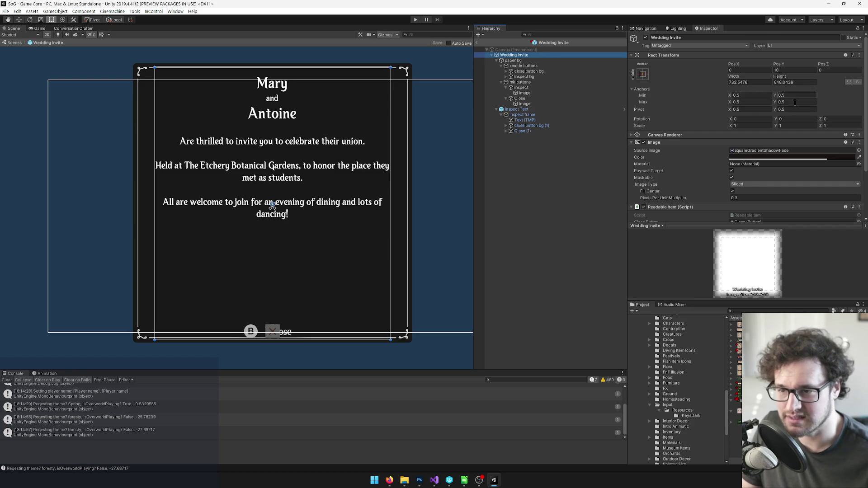
{"action": "scroll", "coordinate": [793, 95], "scroll_direction": "down", "scroll_amount": 3}
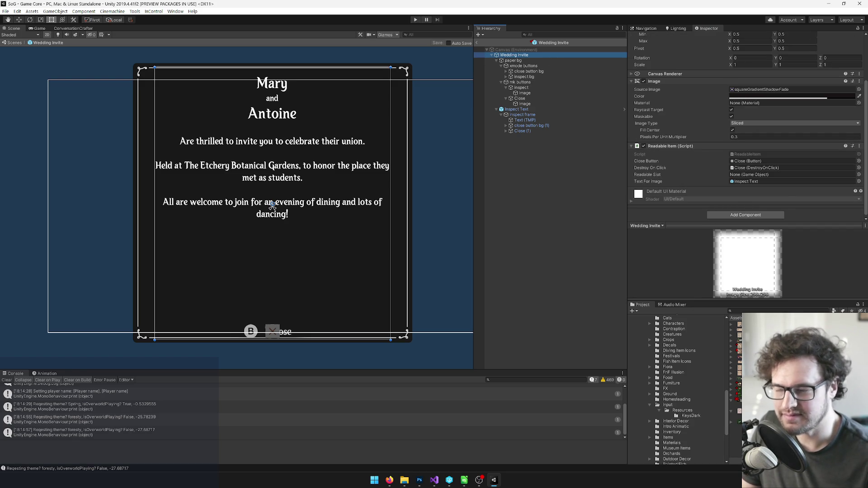
{"action": "left_click", "coordinate": [496, 109]}
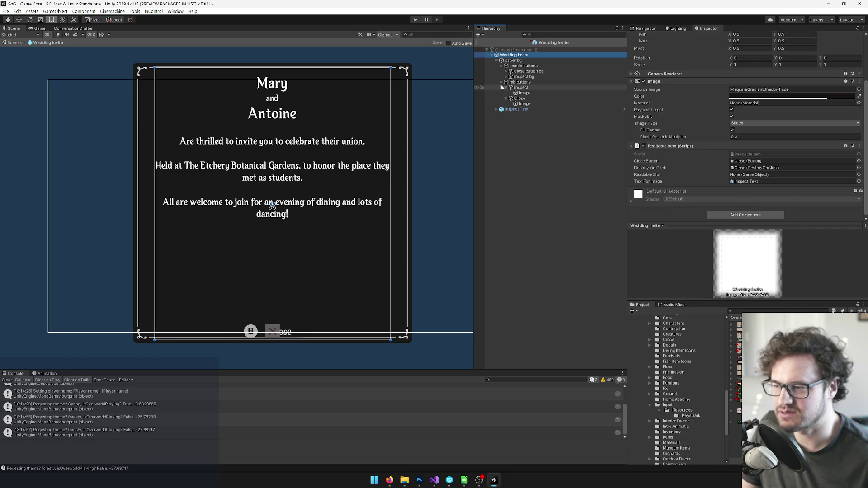
{"action": "left_click", "coordinate": [496, 60]}
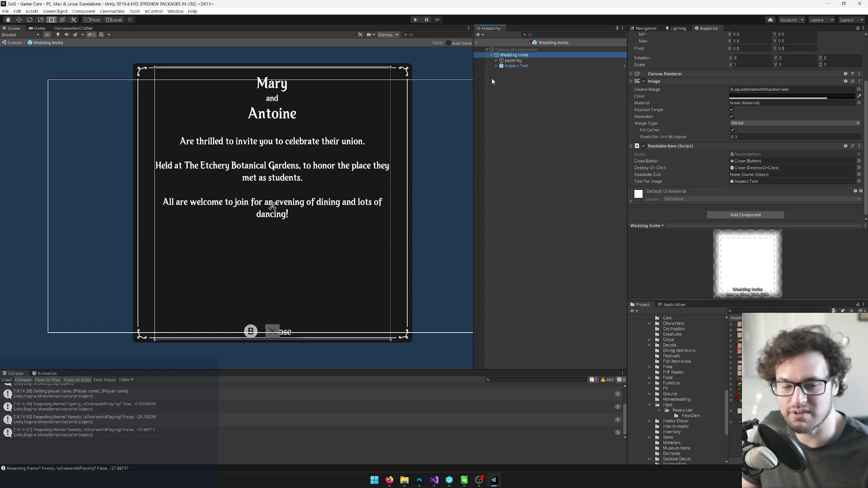
{"action": "left_click", "coordinate": [513, 61]}
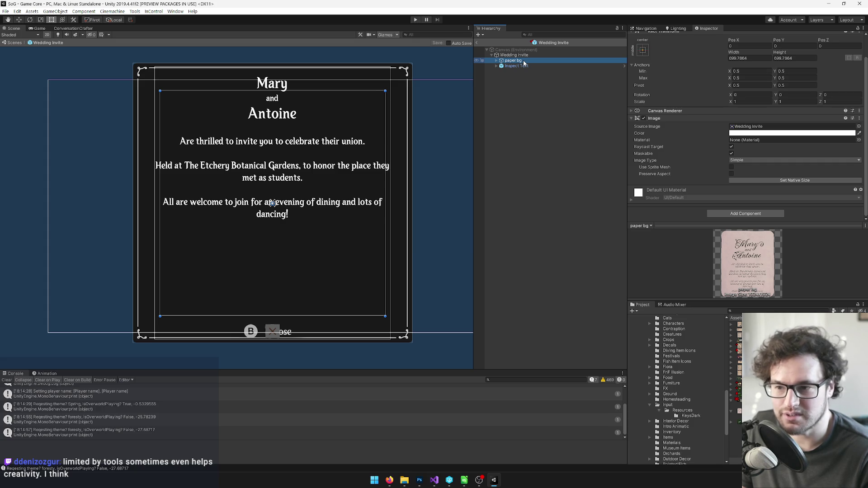
Reselect the paper bg image and recentre the invite card in the Scene view.
{"action": "key", "text": "Up"}
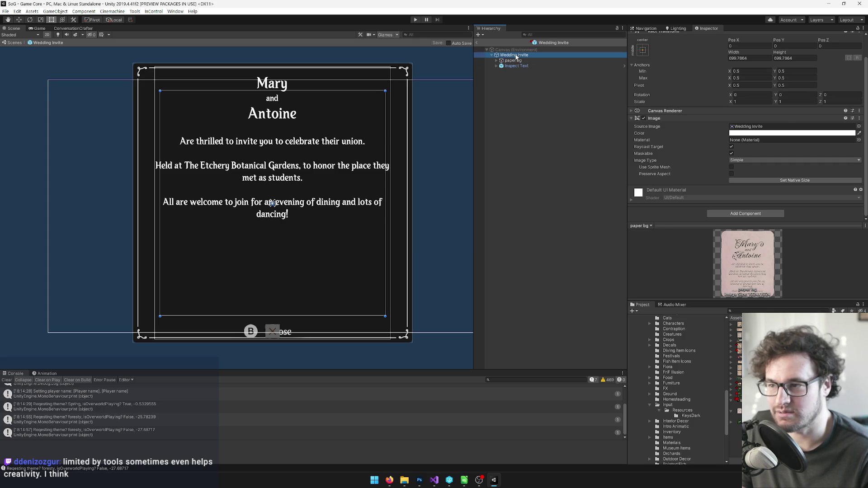
{"action": "left_click", "coordinate": [520, 60]}
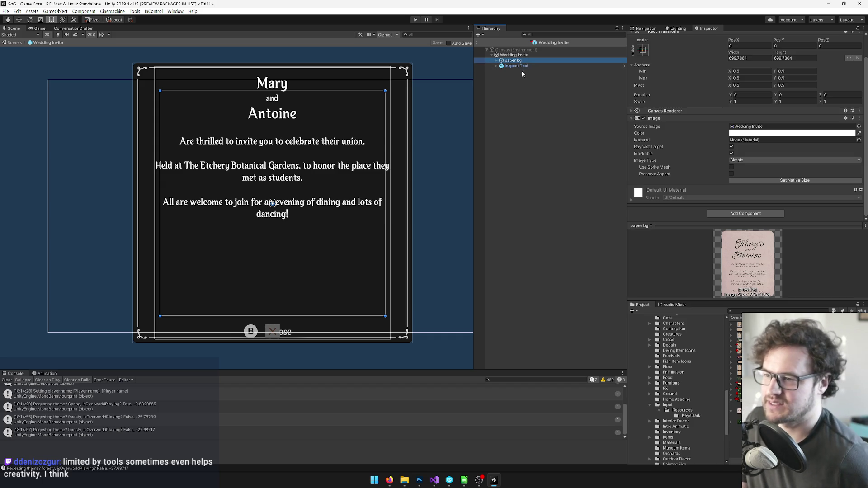
{"action": "left_click", "coordinate": [519, 73]}
{"action": "left_click", "coordinate": [520, 62]}
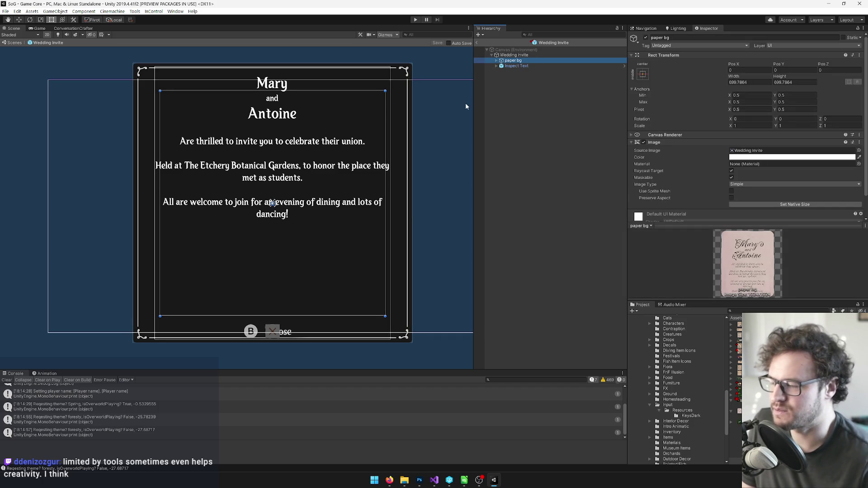
{"action": "scroll", "coordinate": [404, 226], "scroll_direction": "down", "scroll_amount": 2}
{"action": "left_click_drag", "start_coordinate": [403, 226], "coordinate": [381, 237]}
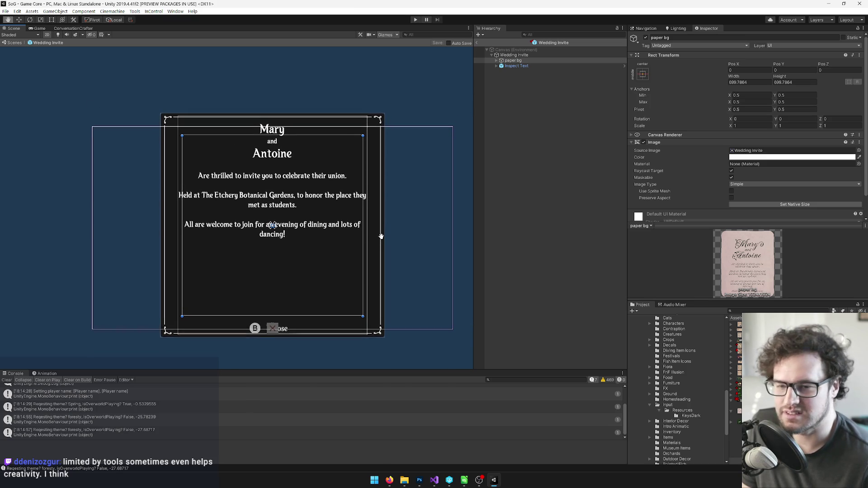
{"action": "scroll", "coordinate": [381, 235], "scroll_direction": "up", "scroll_amount": 3}
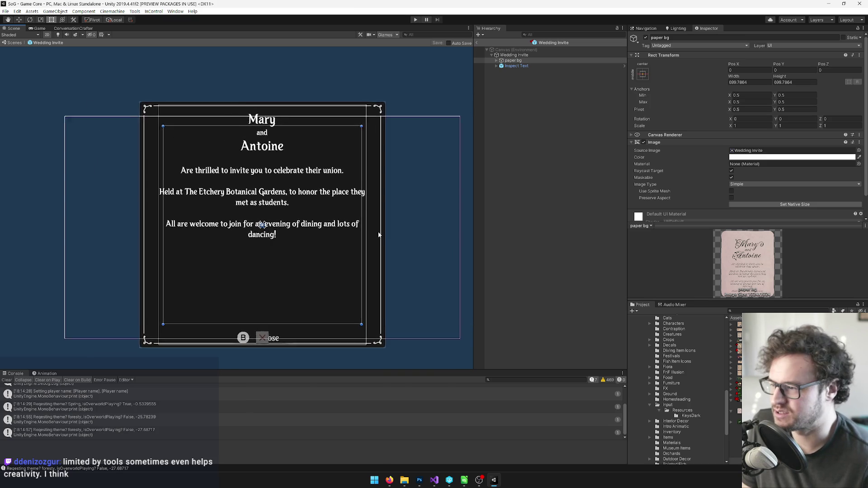
Disable the Inspect Text placeholder to reveal the pink invite card, and save the prefab.
{"action": "left_click", "coordinate": [518, 66]}
{"action": "scroll", "coordinate": [723, 117], "scroll_direction": "down", "scroll_amount": 1}
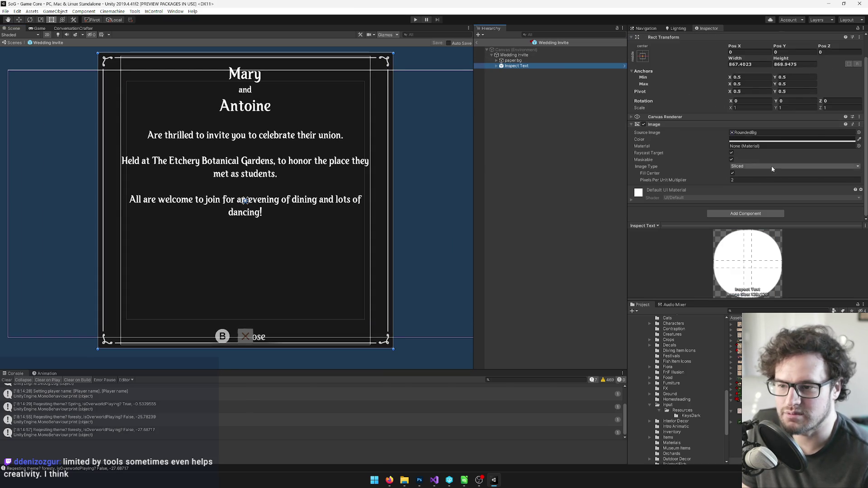
{"action": "scroll", "coordinate": [755, 140], "scroll_direction": "up", "scroll_amount": 2}
{"action": "left_click", "coordinate": [645, 38]}
{"action": "left_click", "coordinate": [646, 38]}
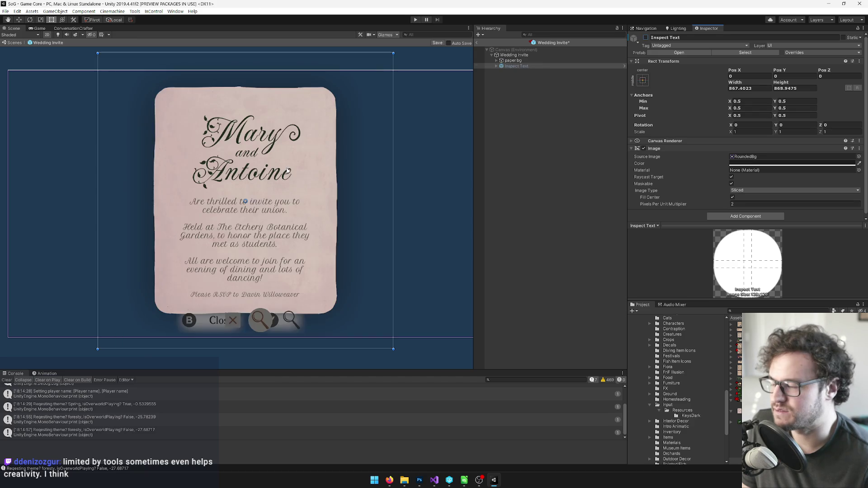
{"action": "scroll", "coordinate": [353, 198], "scroll_direction": "down", "scroll_amount": 3}
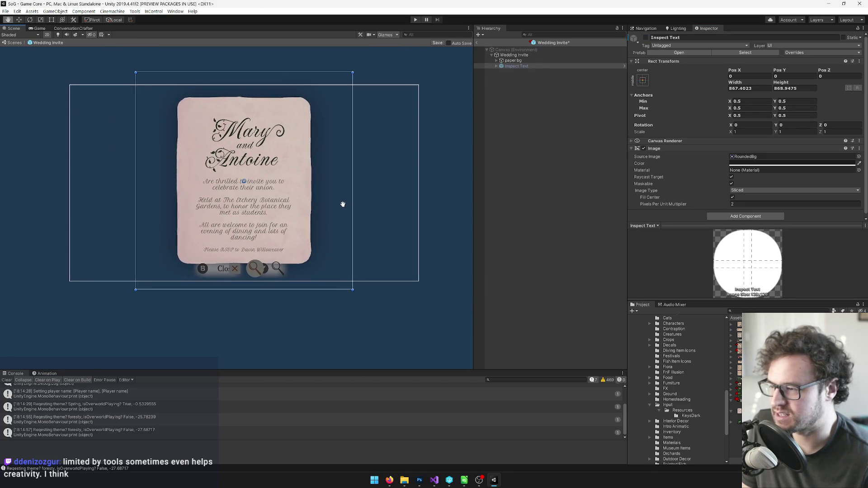
{"action": "scroll", "coordinate": [352, 204], "scroll_direction": "up", "scroll_amount": 3}
{"action": "left_click", "coordinate": [437, 42]}
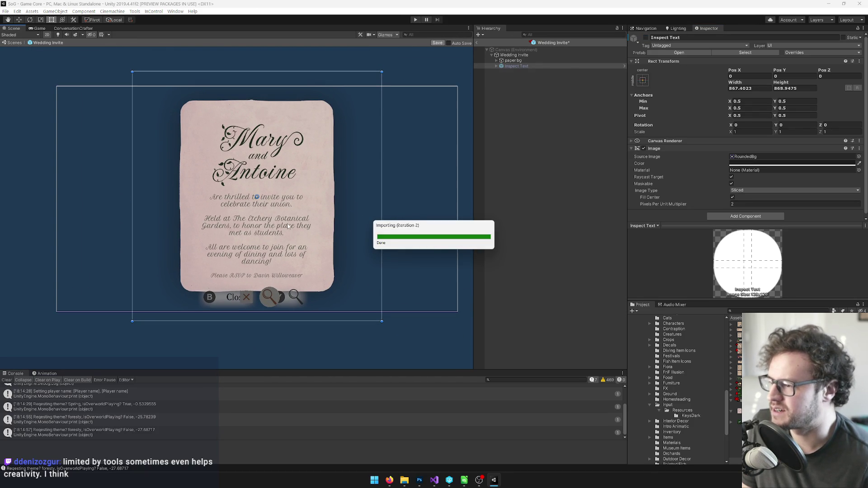
{"action": "left_click_drag", "start_coordinate": [303, 192], "coordinate": [299, 185]}
Select the RemWeddingInvite Loc ID on Inspect Text's Text (TMP) child, then go to Visual Studio.
{"action": "key", "text": "t"}
{"action": "left_click", "coordinate": [496, 66]}
{"action": "left_click", "coordinate": [512, 77]}
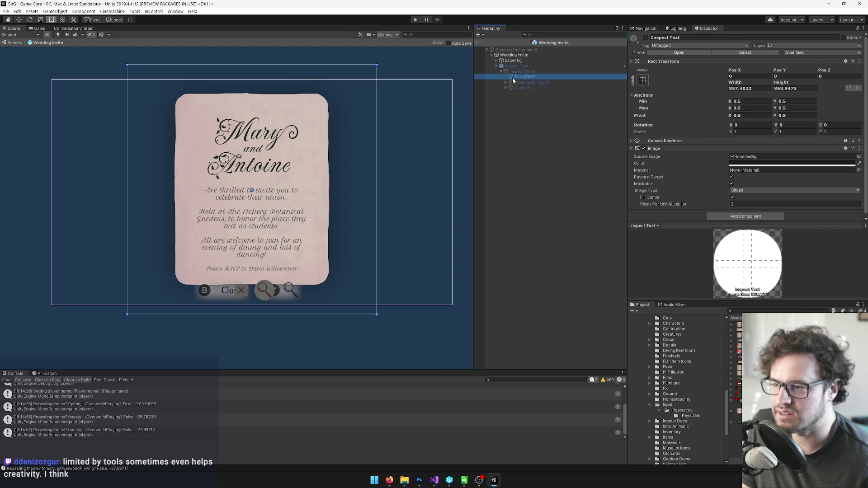
{"action": "scroll", "coordinate": [758, 139], "scroll_direction": "down", "scroll_amount": 5}
{"action": "scroll", "coordinate": [768, 155], "scroll_direction": "up", "scroll_amount": 5}
{"action": "scroll", "coordinate": [768, 155], "scroll_direction": "down", "scroll_amount": 5}
{"action": "left_click", "coordinate": [778, 202]}
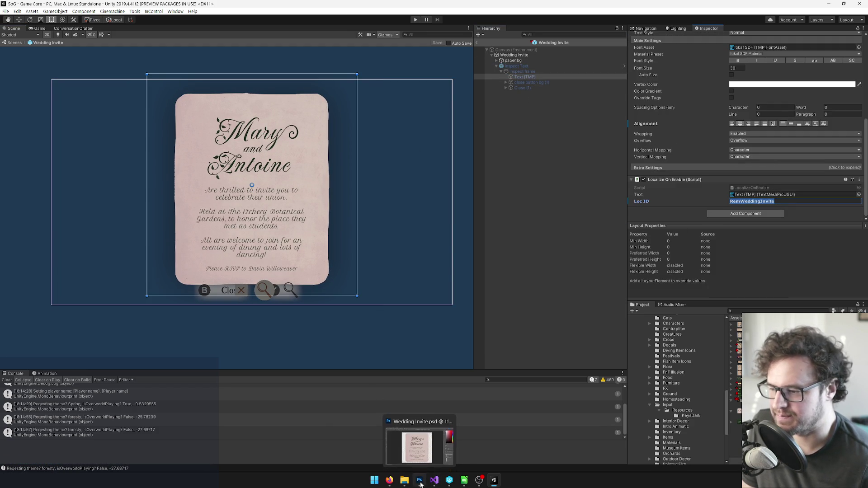
{"action": "left_click", "coordinate": [434, 480]}
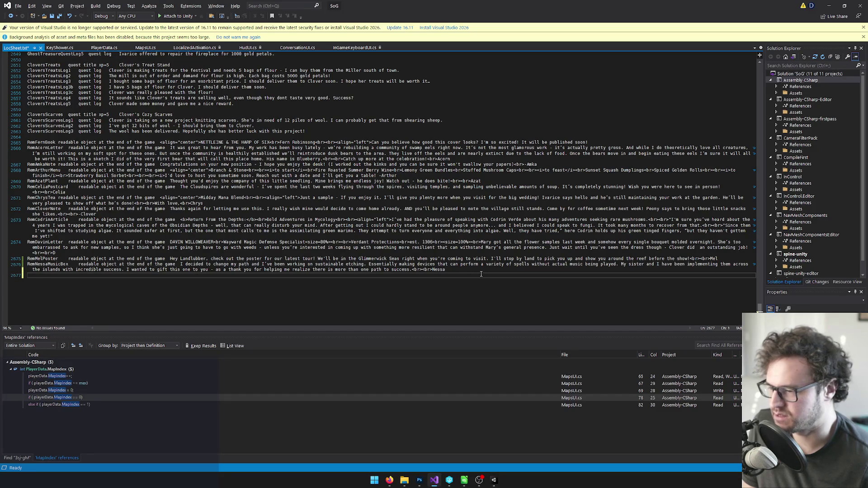
Add a LocSheet.txt line: RemWeddingInvite followed by 'readable object at the end of the game'.
{"action": "type", "text": "RemWeddingInvite"}
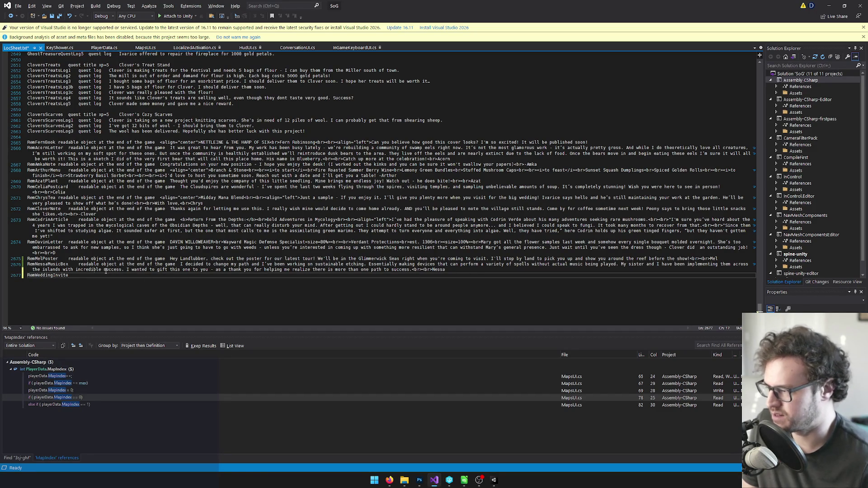
{"action": "left_click", "coordinate": [79, 264]}
{"action": "left_click_drag", "start_coordinate": [79, 264], "coordinate": [176, 264]}
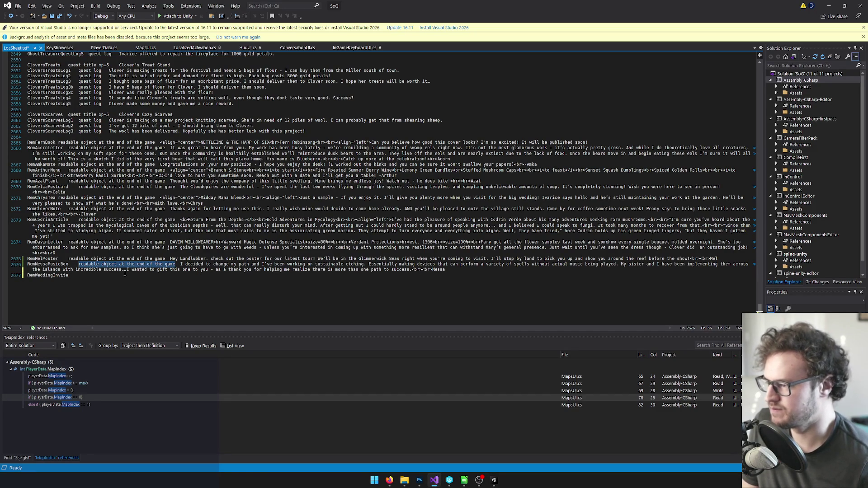
{"action": "key", "text": "ctrl+c"}
{"action": "left_click", "coordinate": [179, 285]}
{"action": "key", "text": "ctrl+v"}
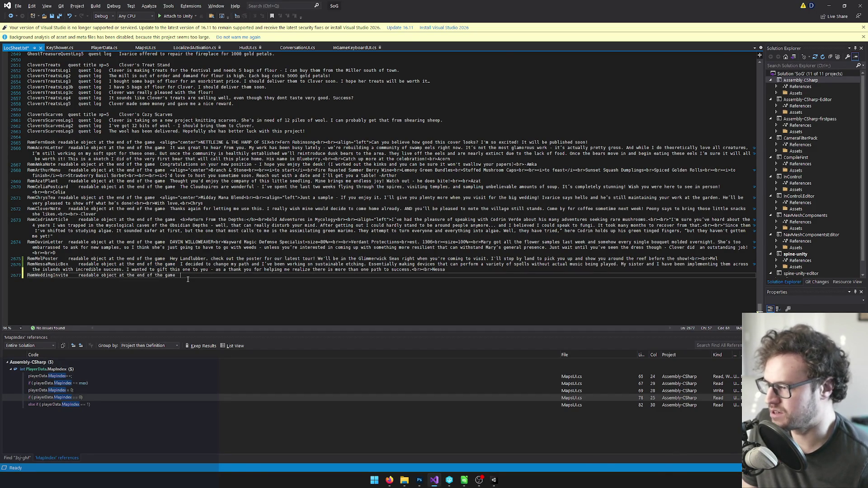
Back in Unity, the description phrase gets pasted over the invite's text input by mistake.
{"action": "key", "text": "alt+Tab"}
{"action": "left_click", "coordinate": [750, 86]}
{"action": "key", "text": "ctrl+v"}
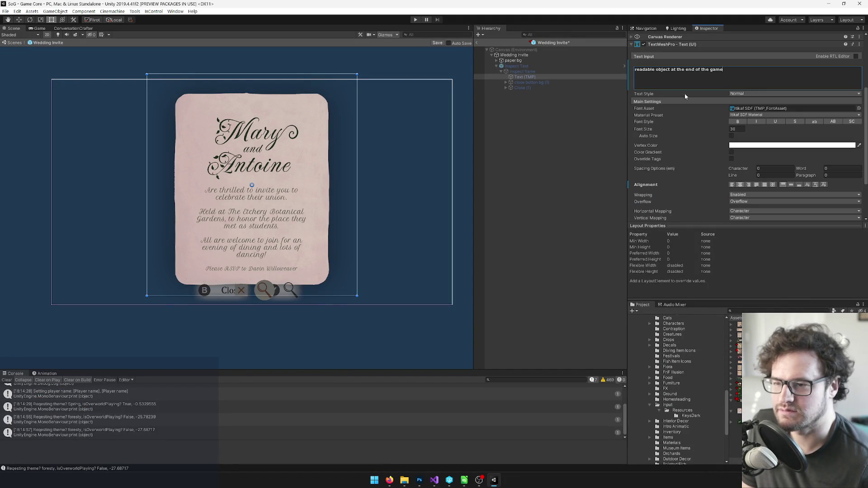
Restore the invite markup, paste it into the RemWeddingInvite entry, and save LocSheet.txt and the prefab.
{"action": "key", "text": "ctrl+z"}
{"action": "key", "text": "ctrl+a"}
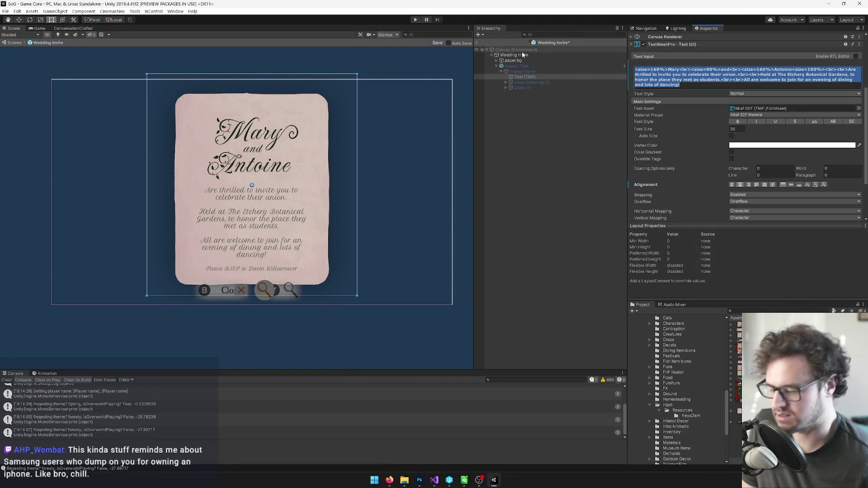
{"action": "key", "text": "alt+Tab"}
{"action": "key", "text": "ctrl+v"}
{"action": "key", "text": "ctrl+s"}
{"action": "key", "text": "alt+Tab"}
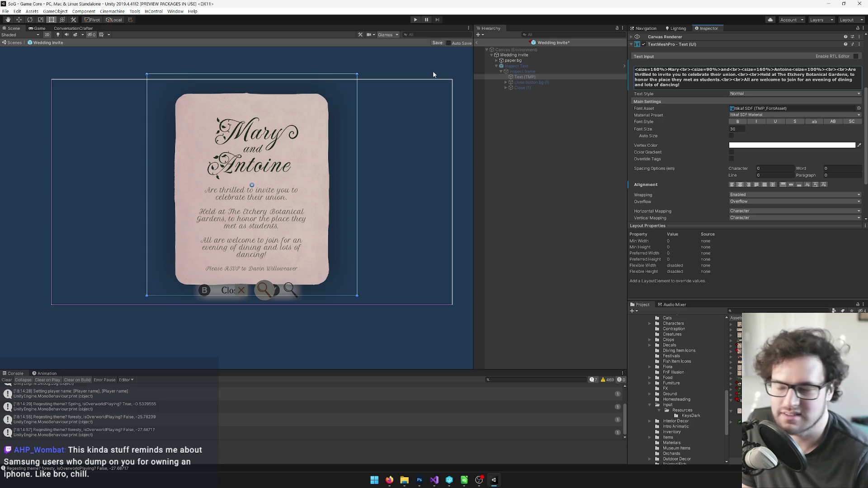
{"action": "left_click", "coordinate": [438, 42]}
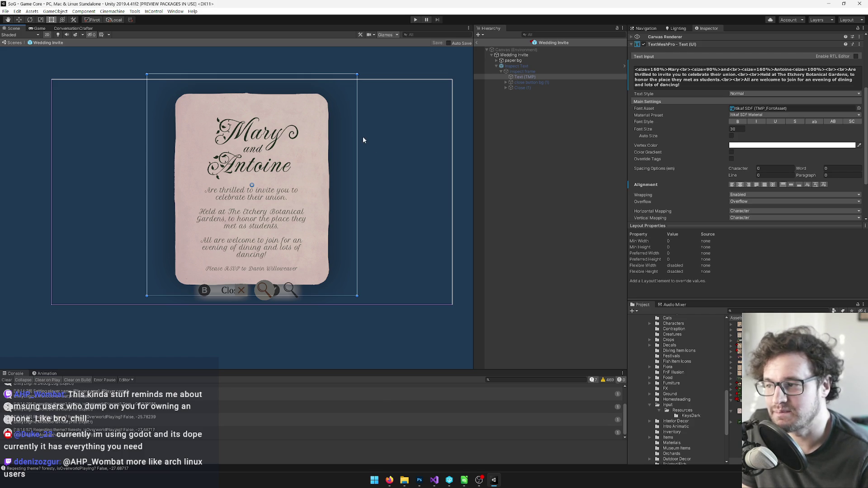
Reposition the invite card view, then exit Prefab Mode back to the Exterior World scene.
{"action": "scroll", "coordinate": [368, 136], "scroll_direction": "up", "scroll_amount": 2}
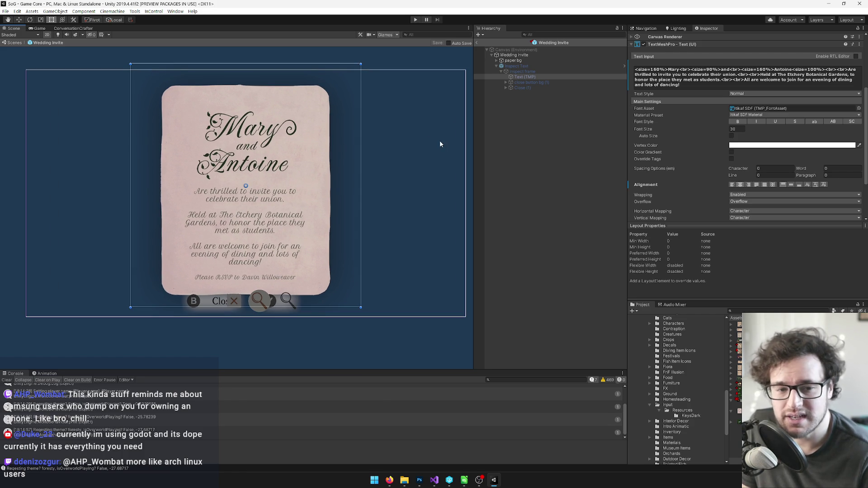
{"action": "left_click_drag", "start_coordinate": [410, 218], "coordinate": [408, 249]}
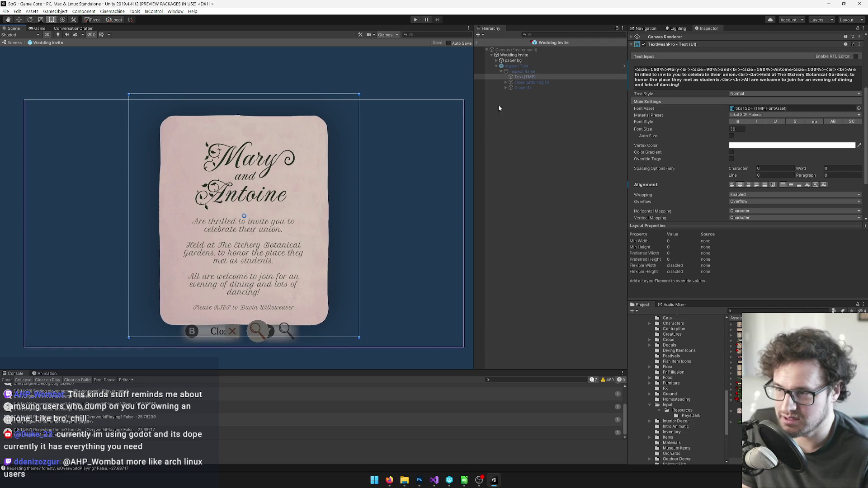
{"action": "left_click", "coordinate": [476, 42]}
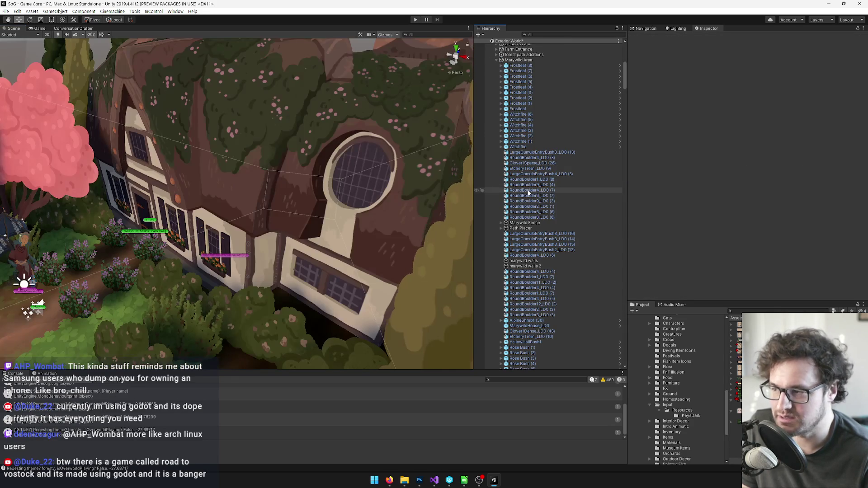
{"action": "left_click_drag", "start_coordinate": [271, 172], "coordinate": [276, 171]}
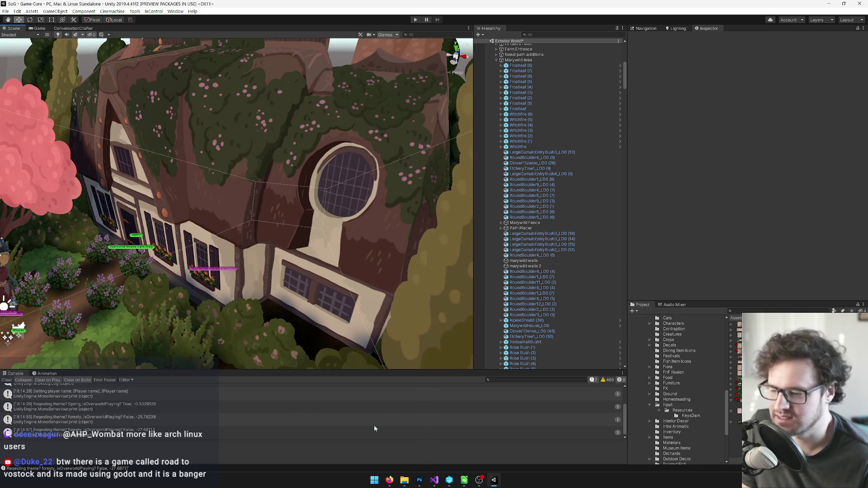
{"action": "mouse_move", "coordinate": [389, 480]}
{"action": "mouse_move", "coordinate": [365, 450]}
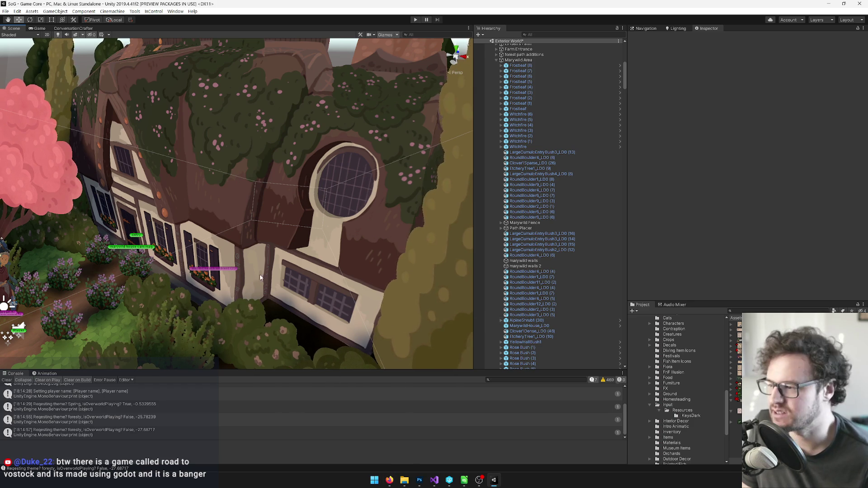
{"action": "scroll", "coordinate": [253, 262], "scroll_direction": "down", "scroll_amount": 10}
{"action": "scroll", "coordinate": [250, 264], "scroll_direction": "up", "scroll_amount": 10}
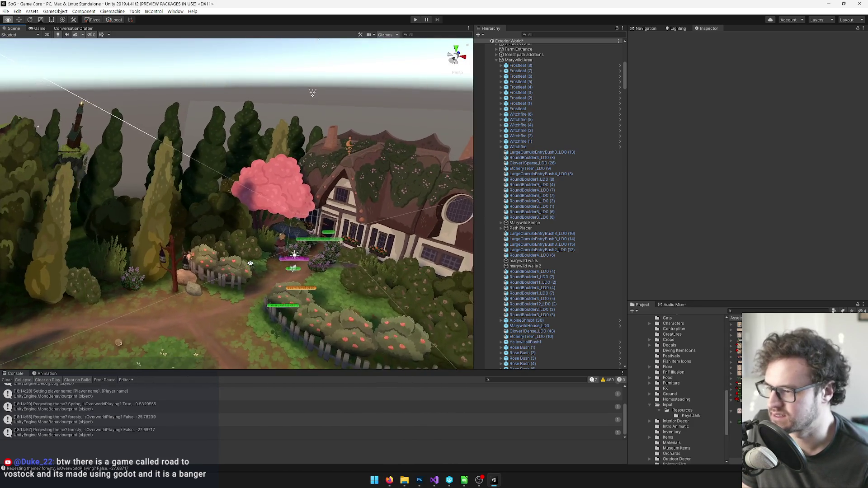
{"action": "scroll", "coordinate": [278, 270], "scroll_direction": "up", "scroll_amount": 1}
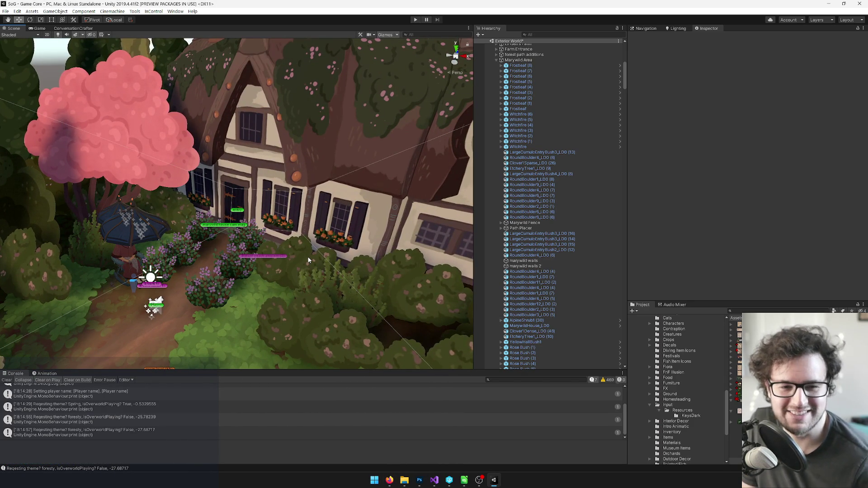
{"action": "left_click_drag", "start_coordinate": [308, 259], "coordinate": [302, 218]}
{"action": "scroll", "coordinate": [533, 172], "scroll_direction": "up", "scroll_amount": 5}
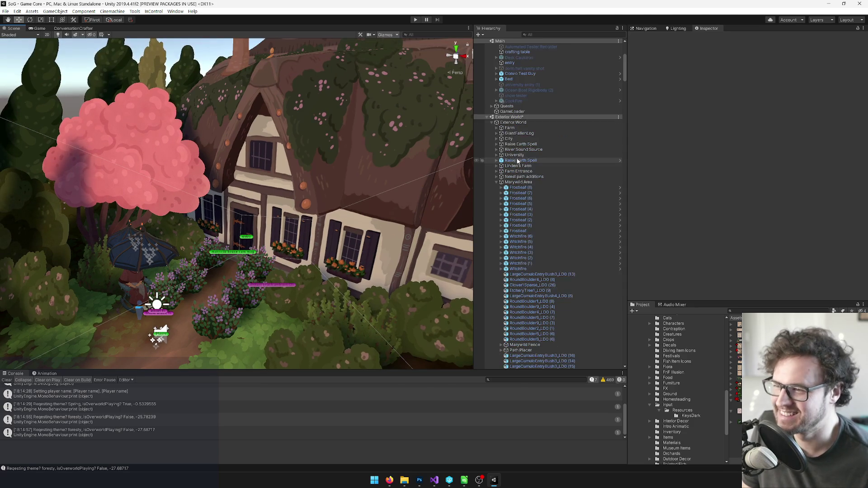
Collapse the Marywild Area group and orbit out over the garden and cottage.
{"action": "left_click", "coordinate": [501, 182]}
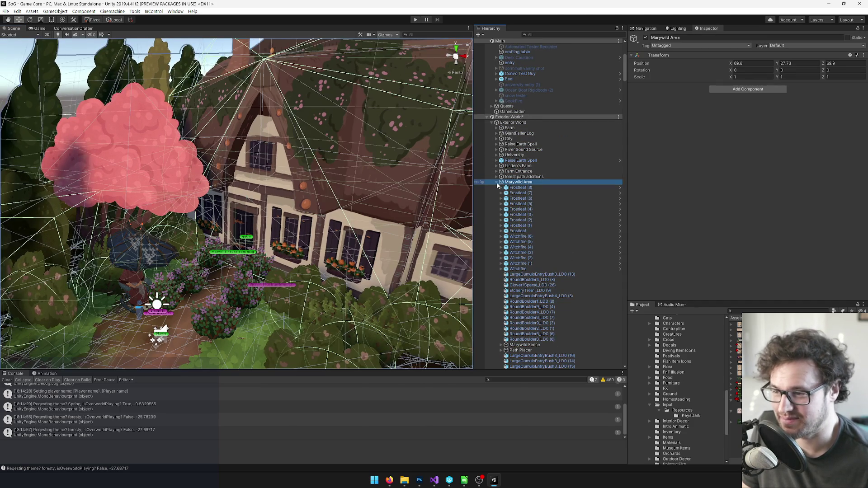
{"action": "left_click", "coordinate": [500, 182]}
{"action": "mouse_move", "coordinate": [271, 253]}
{"action": "left_mouse_down"}
{"action": "mouse_move", "coordinate": [249, 265]}
{"action": "mouse_move", "coordinate": [346, 227]}
{"action": "mouse_move", "coordinate": [296, 227]}
{"action": "left_mouse_up"}
{"action": "scroll", "coordinate": [296, 228], "scroll_direction": "up", "scroll_amount": 2}
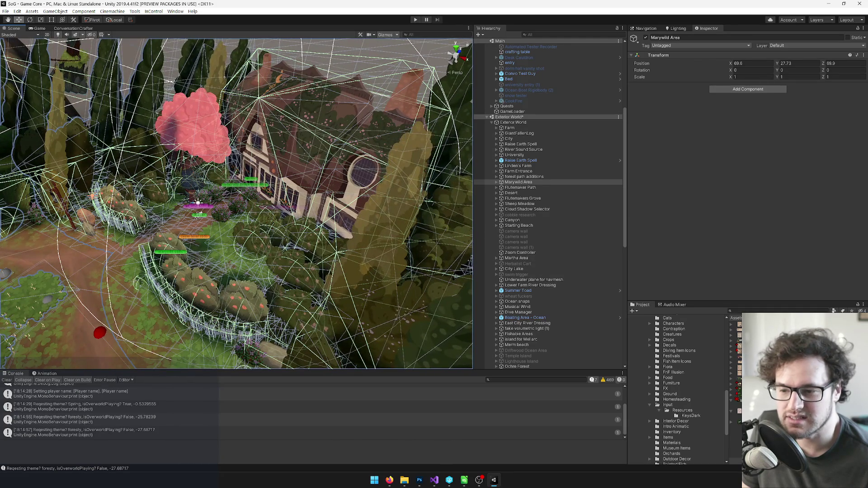
{"action": "scroll", "coordinate": [678, 388], "scroll_direction": "down", "scroll_amount": 3}
Search the Project for 'fern book' and select the Fern Book prefab.
{"action": "left_click", "coordinate": [767, 310]}
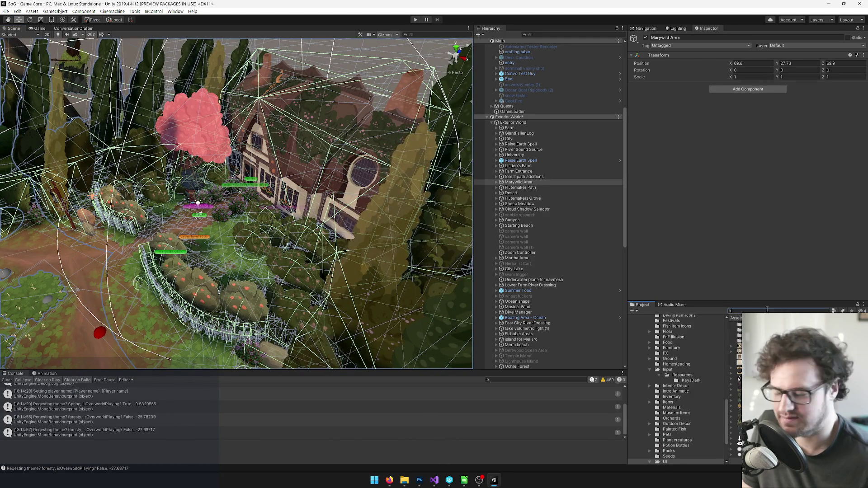
{"action": "type", "text": "fern"}
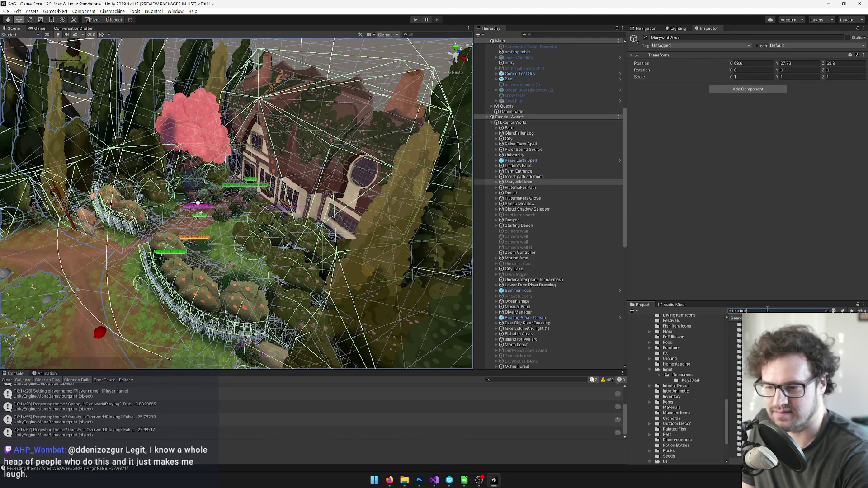
{"action": "type", "text": "book"}
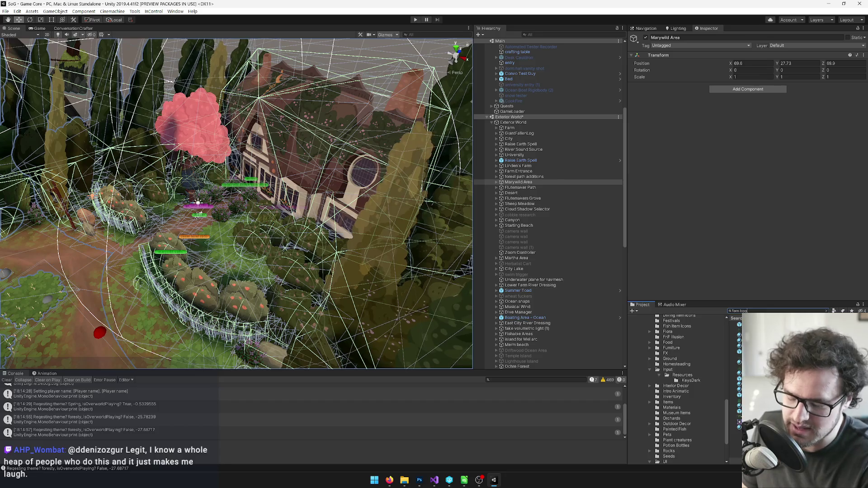
{"action": "key", "text": "Down"}
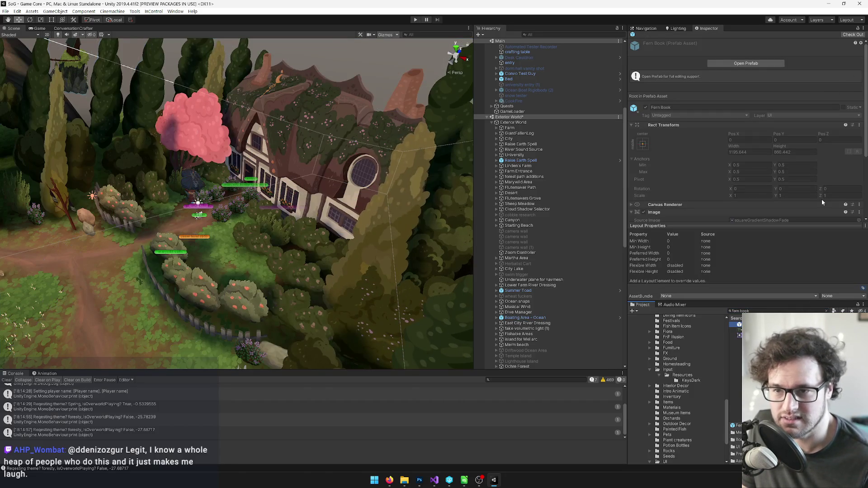
Open the Zale Photo prefab in a 2D Scene view with the Rect tool, selecting paper bg.
{"action": "key", "text": "Escape"}
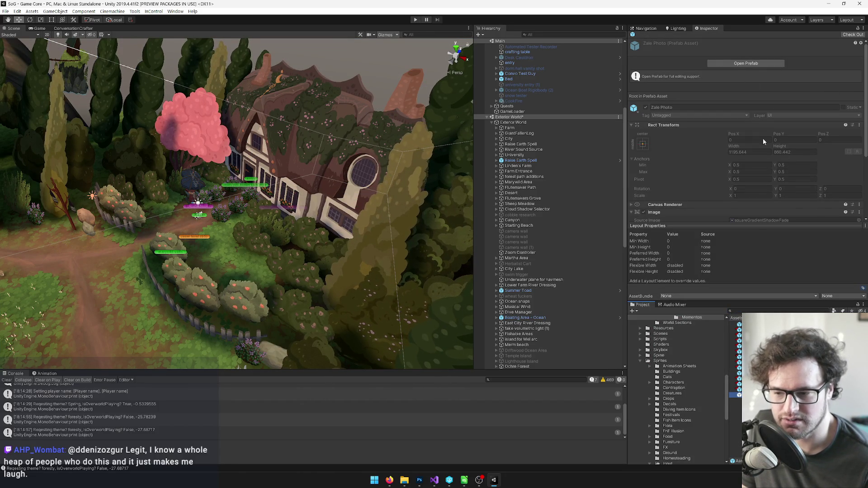
{"action": "left_click", "coordinate": [747, 64]}
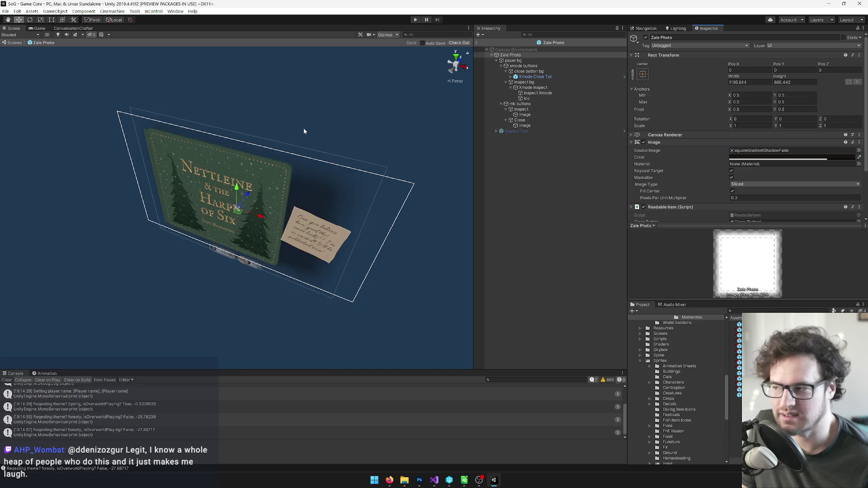
{"action": "scroll", "coordinate": [329, 162], "scroll_direction": "up", "scroll_amount": 5}
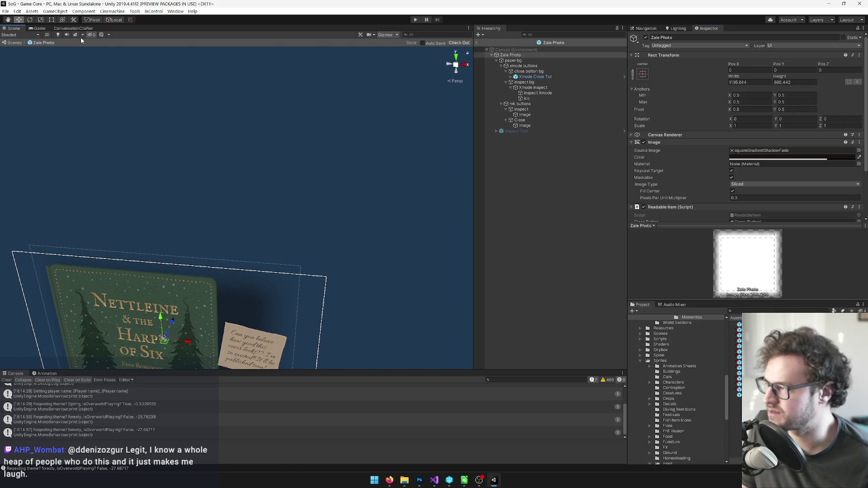
{"action": "left_click", "coordinate": [48, 36]}
{"action": "key", "text": "t"}
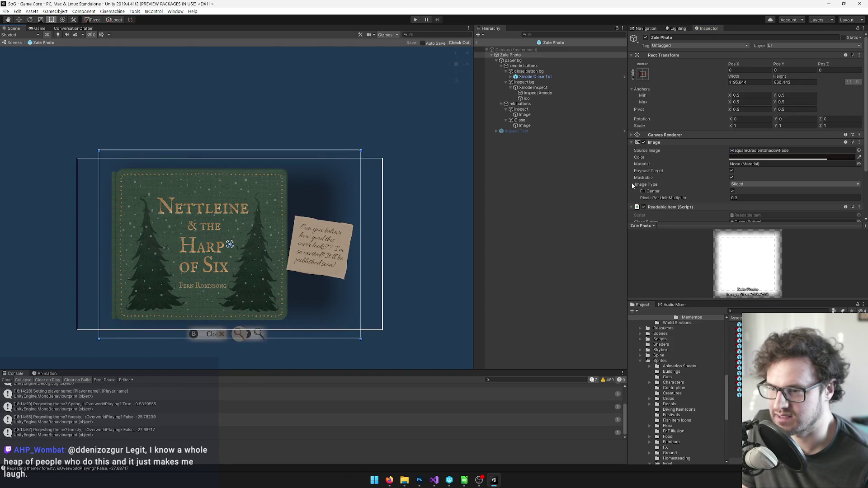
{"action": "left_click", "coordinate": [513, 60]}
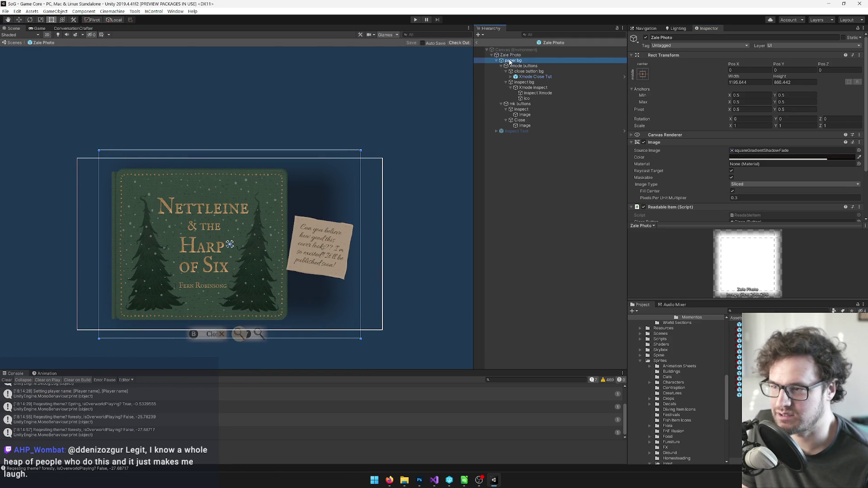
Set paper bg's Source Image to the Zale Photo sprite and shrink it to roughly 678 square.
{"action": "left_click", "coordinate": [858, 151]}
{"action": "type", "text": "zale p"}
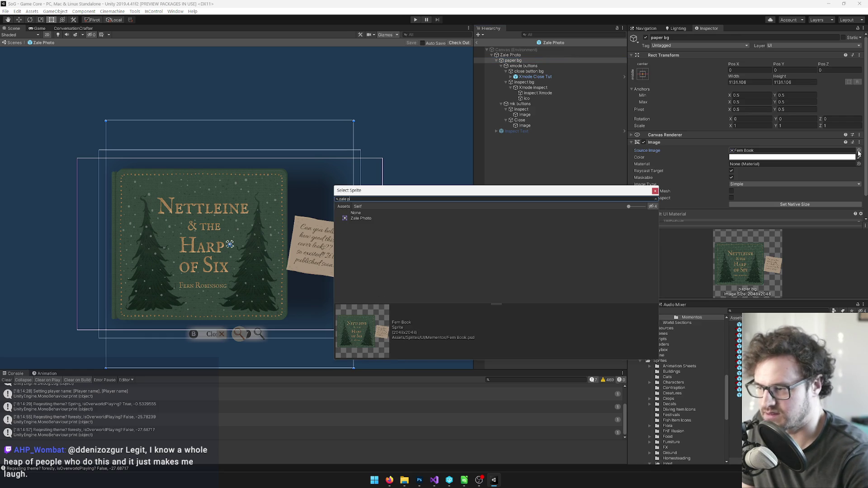
{"action": "double_click", "coordinate": [360, 218]}
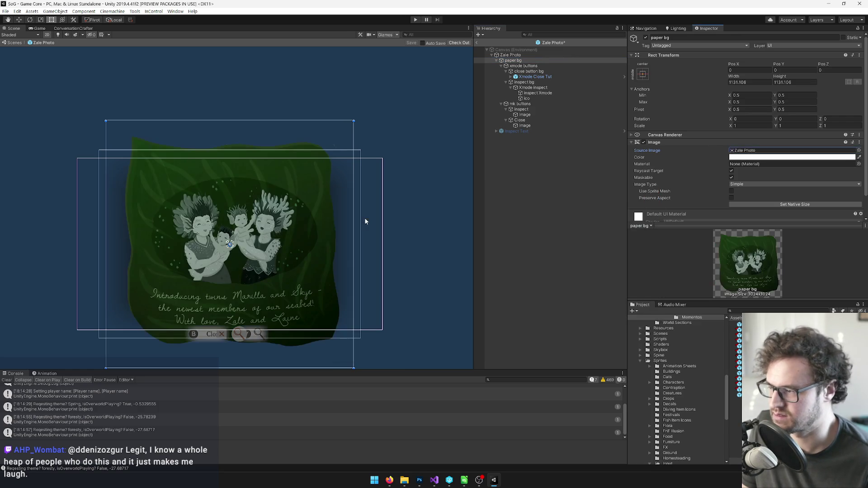
{"action": "key", "text": "f"}
{"action": "left_click_drag", "start_coordinate": [368, 319], "coordinate": [314, 275]}
{"action": "scroll", "coordinate": [315, 274], "scroll_direction": "up", "scroll_amount": 5}
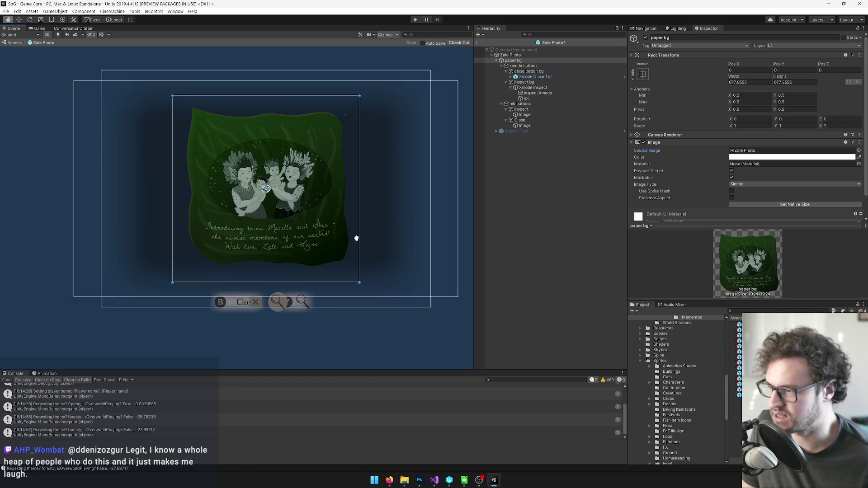
{"action": "key", "text": "ctrl+z"}
Move the xmode and mk button groups up beneath the photo and nudge the paper bg photo left.
{"action": "scroll", "coordinate": [360, 244], "scroll_direction": "up", "scroll_amount": 1}
{"action": "scroll", "coordinate": [344, 253], "scroll_direction": "up", "scroll_amount": 2}
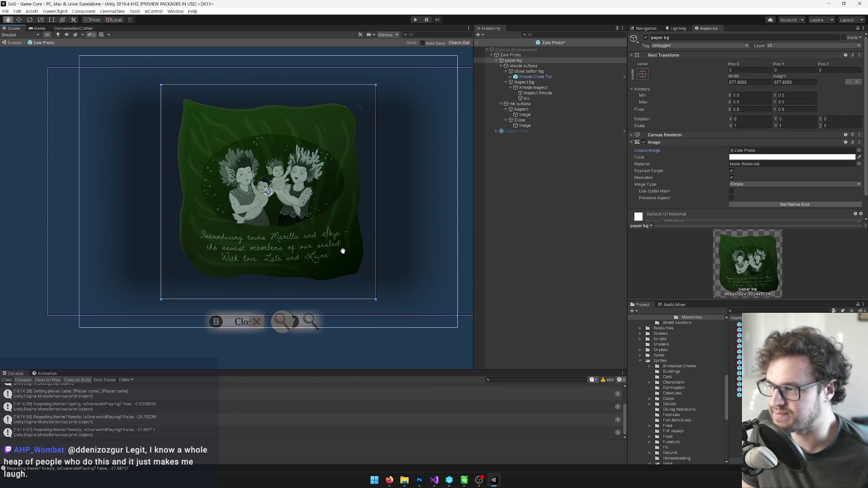
{"action": "left_click", "coordinate": [501, 66]}
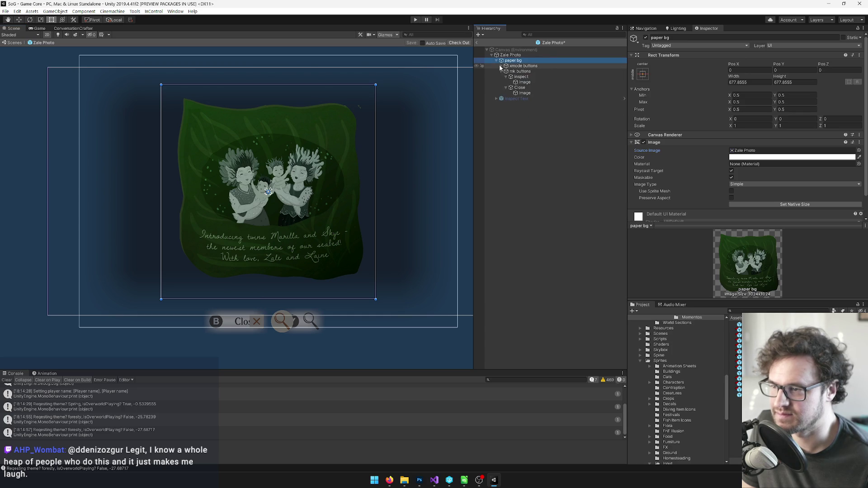
{"action": "left_click", "coordinate": [501, 71]}
{"action": "left_click", "coordinate": [519, 67]}
{"action": "left_click", "coordinate": [520, 71], "text": "shift"}
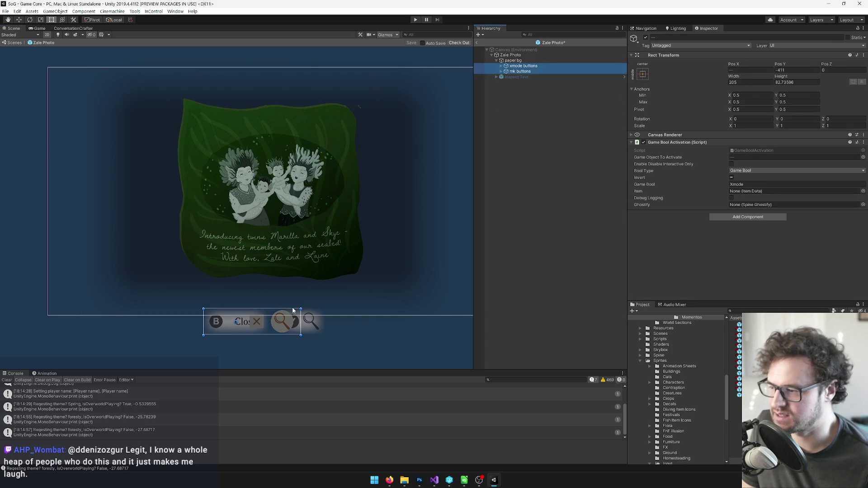
{"action": "mouse_move", "coordinate": [294, 324]}
{"action": "left_mouse_down"}
{"action": "mouse_move", "coordinate": [296, 295]}
{"action": "mouse_move", "coordinate": [306, 297]}
{"action": "left_mouse_up"}
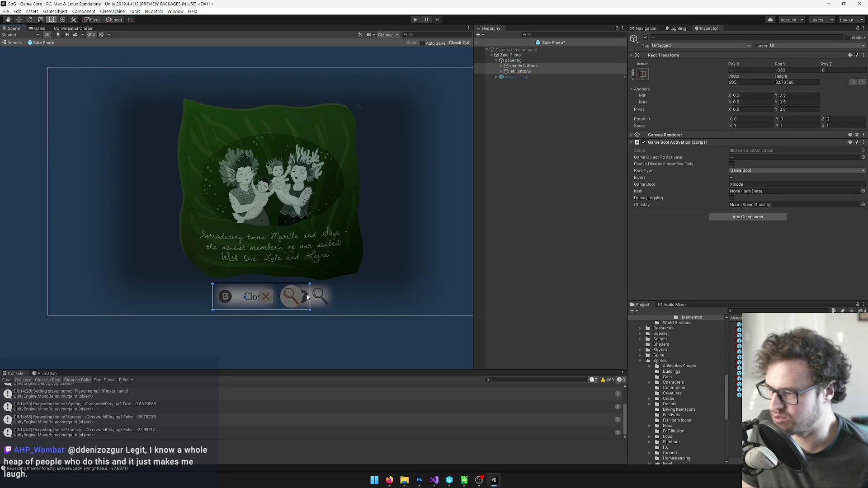
{"action": "left_click", "coordinate": [322, 211]}
{"action": "left_click_drag", "start_coordinate": [322, 211], "coordinate": [315, 221]}
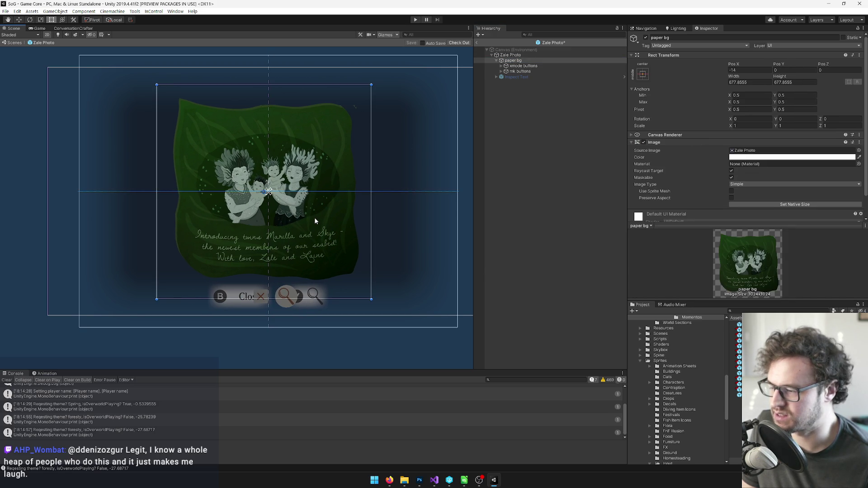
Shrink the Zale Photo frame's edges to about 788×727 around the photo.
{"action": "double_click", "coordinate": [511, 55]}
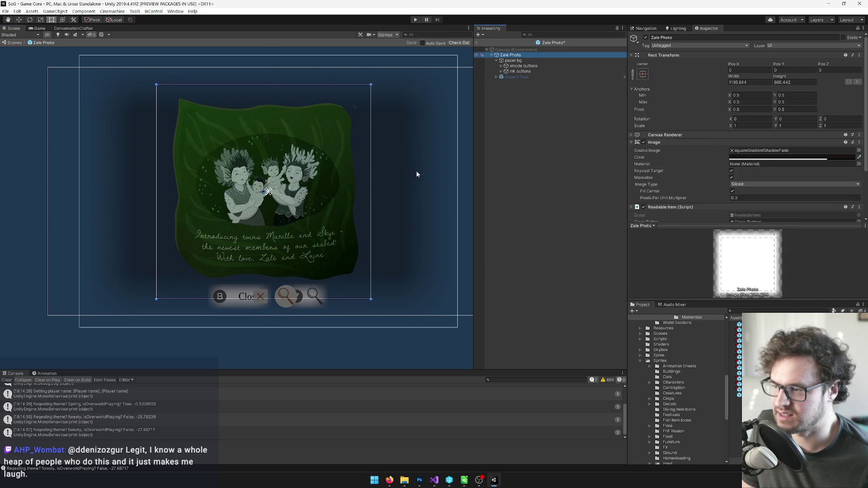
{"action": "scroll", "coordinate": [417, 188], "scroll_direction": "down", "scroll_amount": 2}
{"action": "left_click_drag", "start_coordinate": [422, 148], "coordinate": [383, 162]}
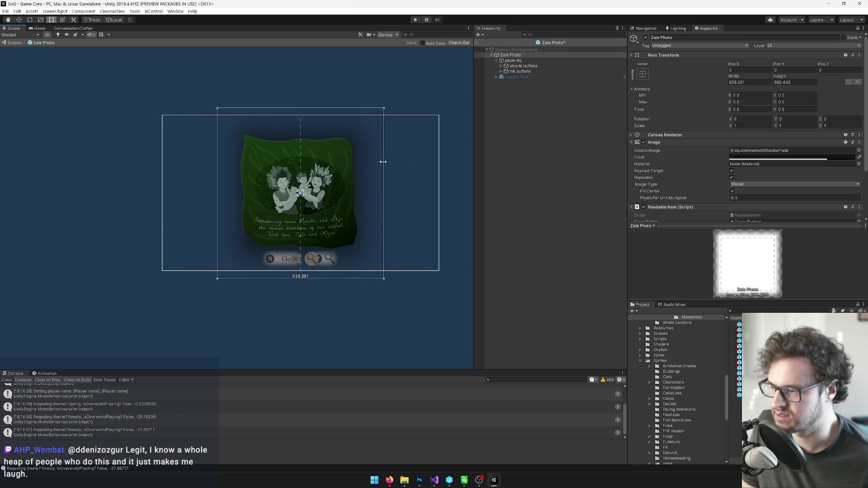
{"action": "left_click_drag", "start_coordinate": [314, 278], "coordinate": [314, 265]}
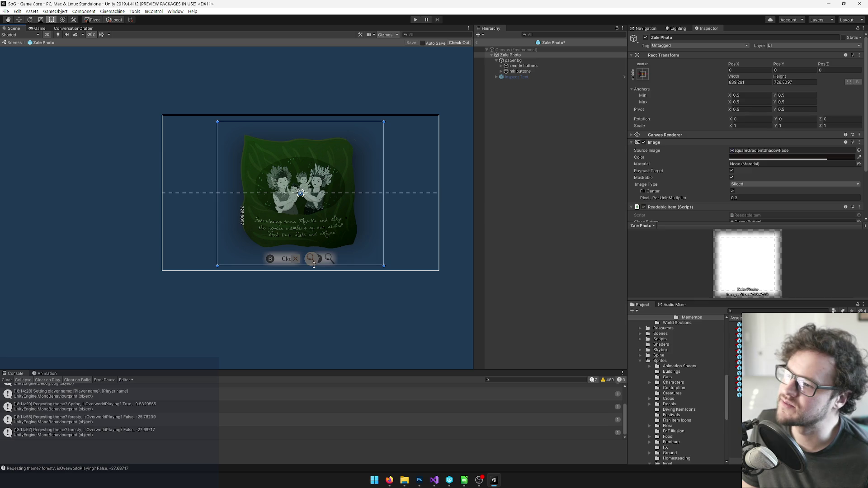
{"action": "left_click_drag", "start_coordinate": [384, 207], "coordinate": [379, 219]}
{"action": "scroll", "coordinate": [382, 221], "scroll_direction": "down", "scroll_amount": 1}
{"action": "scroll", "coordinate": [370, 230], "scroll_direction": "up", "scroll_amount": 8}
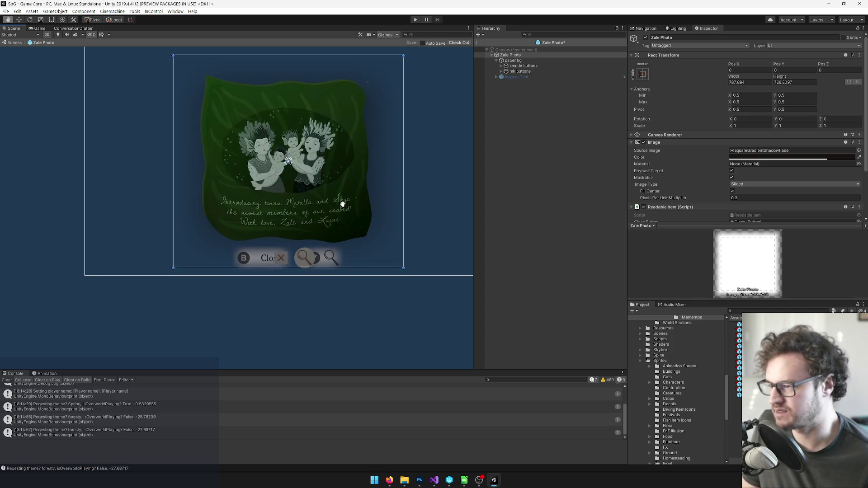
{"action": "scroll", "coordinate": [364, 256], "scroll_direction": "up", "scroll_amount": 3}
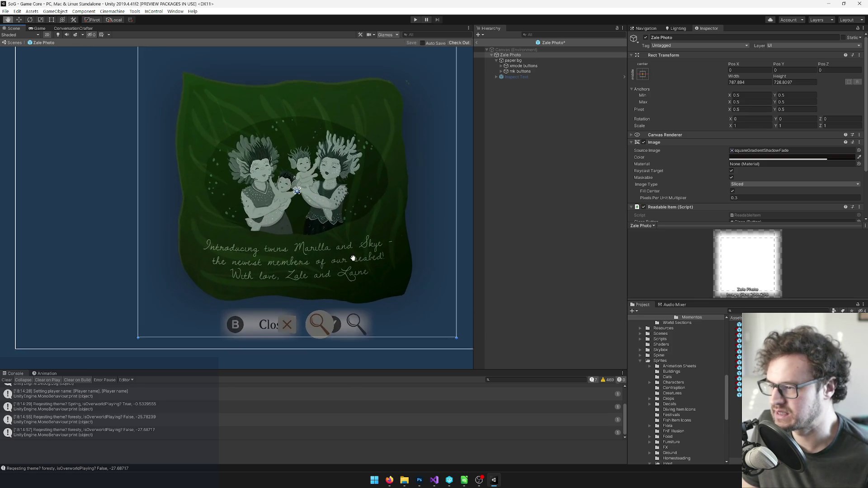
{"action": "key", "text": "t"}
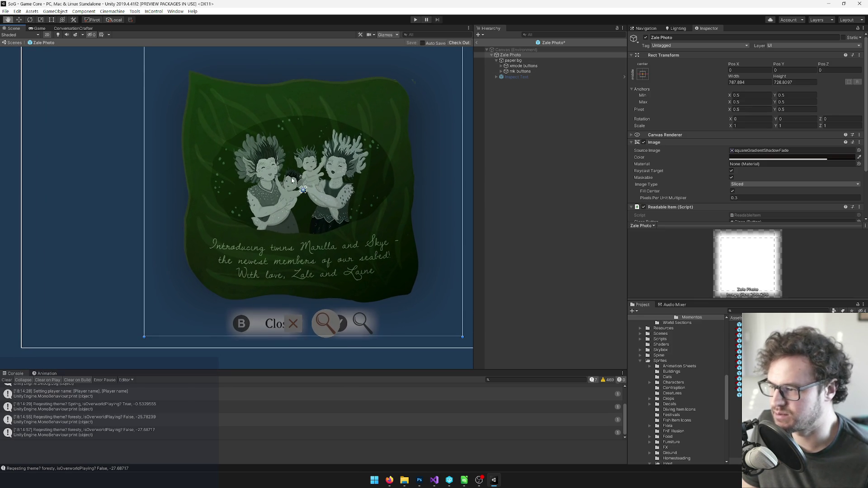
Open the Zale Photo image asset from the Project panel in Photoshop.
{"action": "left_click", "coordinate": [515, 77]}
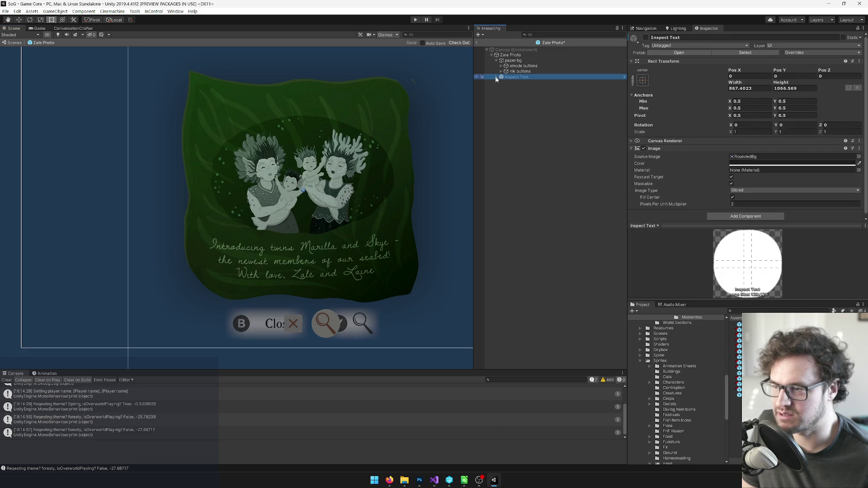
{"action": "left_click", "coordinate": [513, 60]}
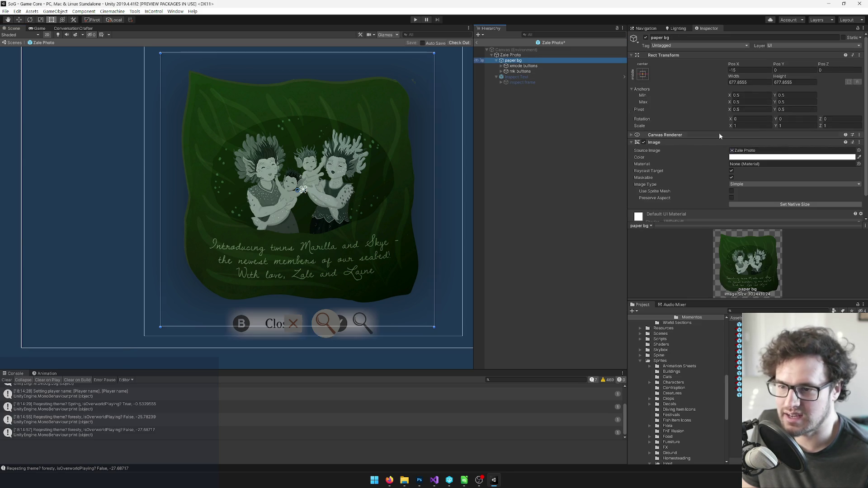
{"action": "left_click", "coordinate": [767, 151]}
{"action": "double_click", "coordinate": [767, 151]}
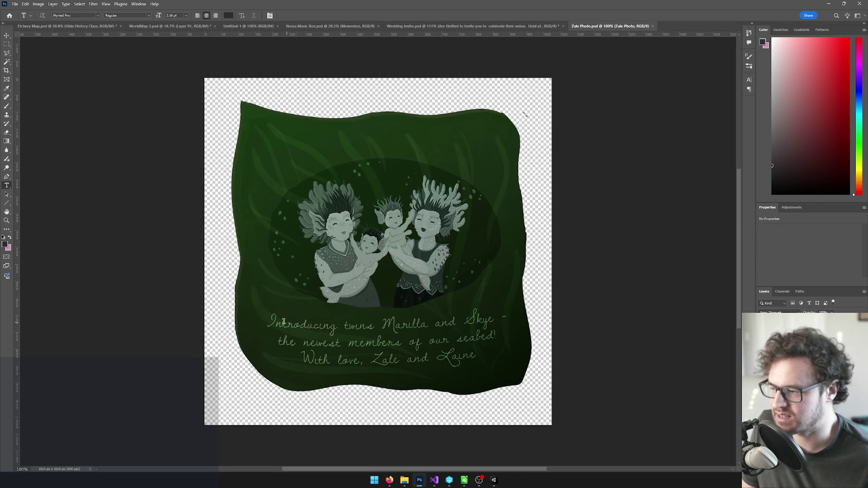
Try a replacement font on the three-line caption, then undo to keep the original script lettering.
{"action": "left_click_drag", "start_coordinate": [271, 321], "coordinate": [523, 369]}
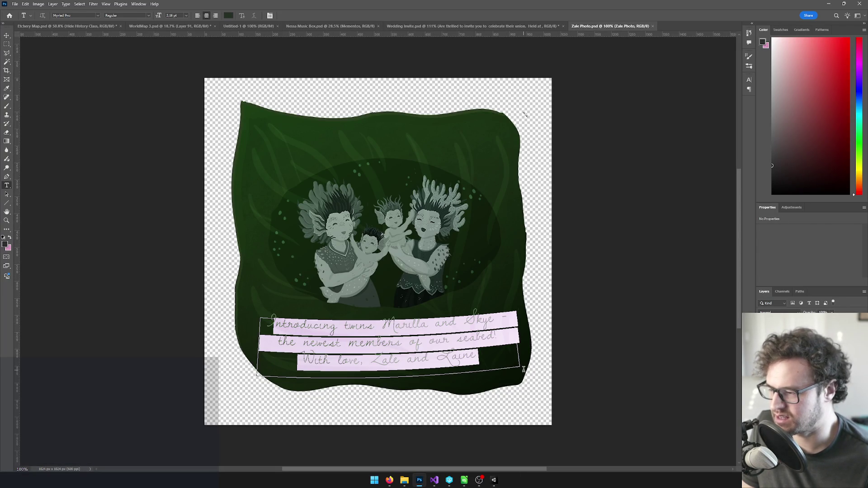
{"action": "left_click", "coordinate": [435, 193]}
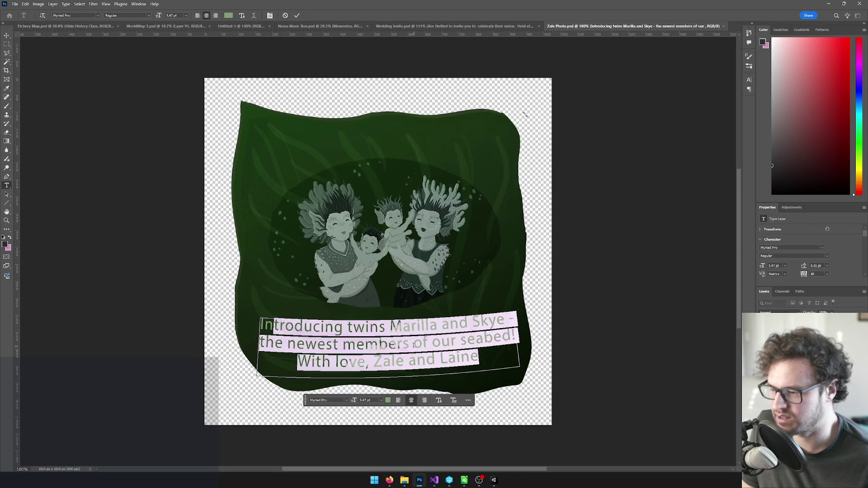
{"action": "left_click", "coordinate": [635, 278]}
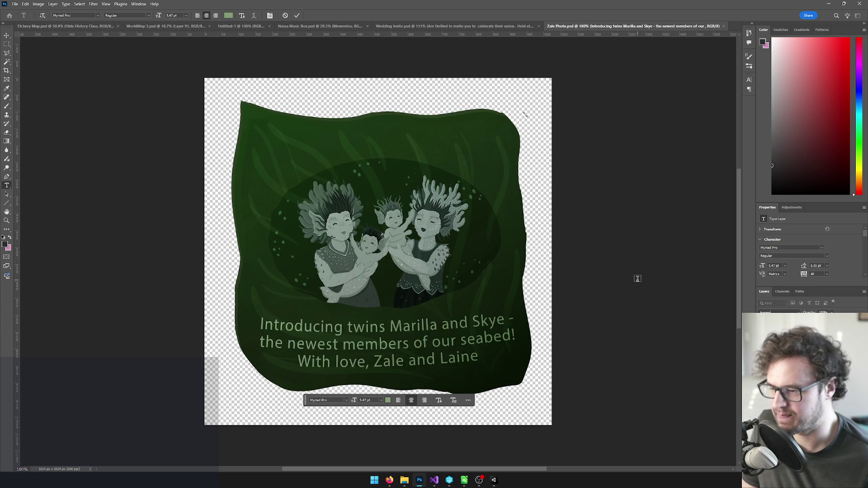
{"action": "key", "text": "ctrl+z"}
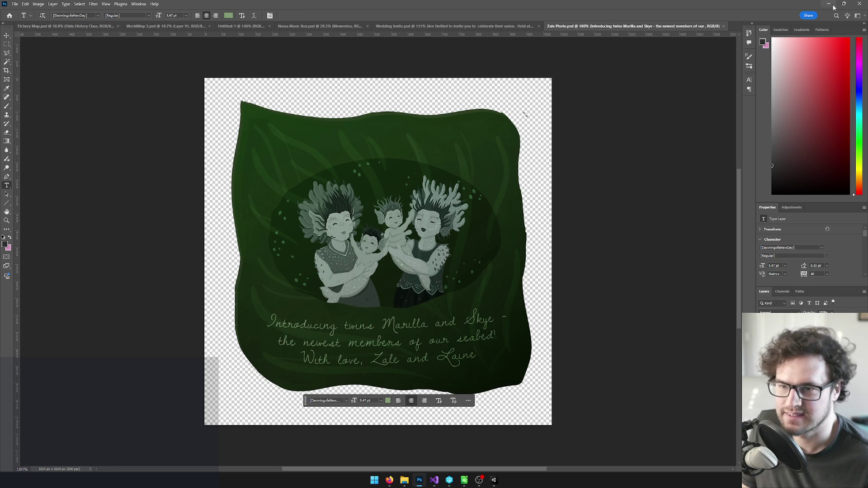
{"action": "left_click", "coordinate": [833, 5]}
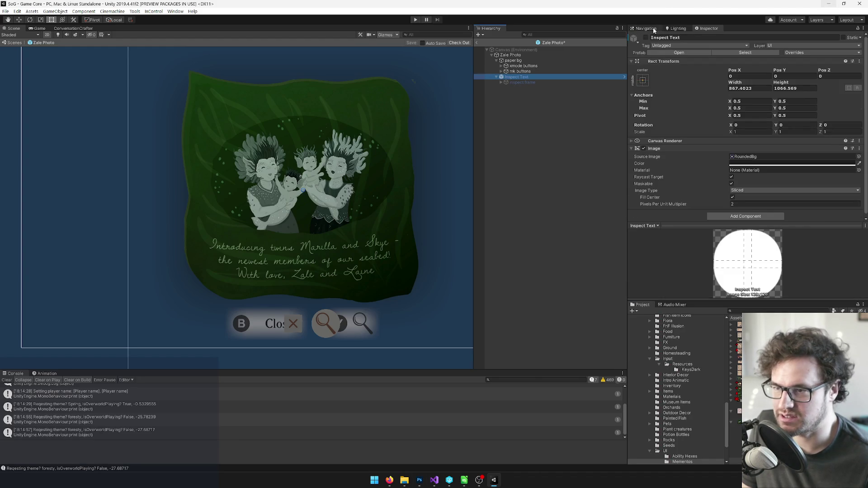
Show the Inspect Text panel, resize it, and move the Close (1) button up onto it.
{"action": "left_click", "coordinate": [645, 38]}
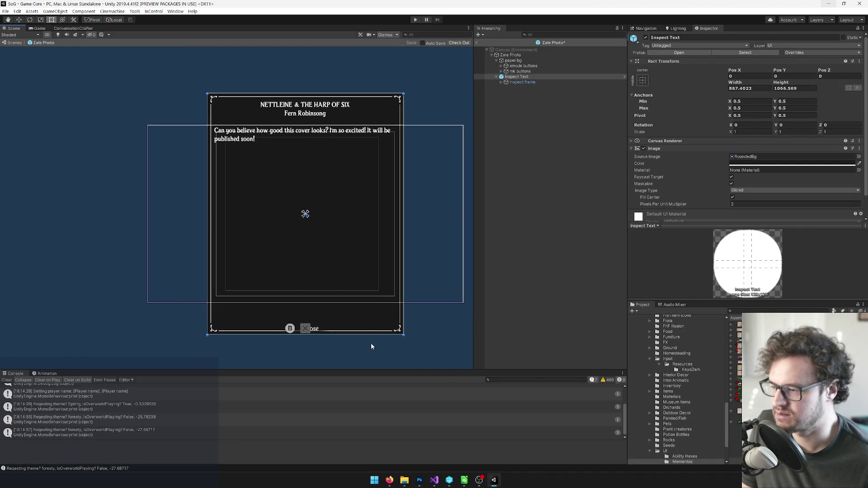
{"action": "mouse_move", "coordinate": [352, 333]}
{"action": "left_mouse_down"}
{"action": "mouse_move", "coordinate": [348, 285]}
{"action": "mouse_move", "coordinate": [344, 299]}
{"action": "mouse_move", "coordinate": [354, 240]}
{"action": "mouse_move", "coordinate": [353, 291]}
{"action": "mouse_move", "coordinate": [355, 274]}
{"action": "mouse_move", "coordinate": [354, 282]}
{"action": "left_mouse_up"}
{"action": "left_click", "coordinate": [501, 82]}
{"action": "left_click", "coordinate": [529, 93]}
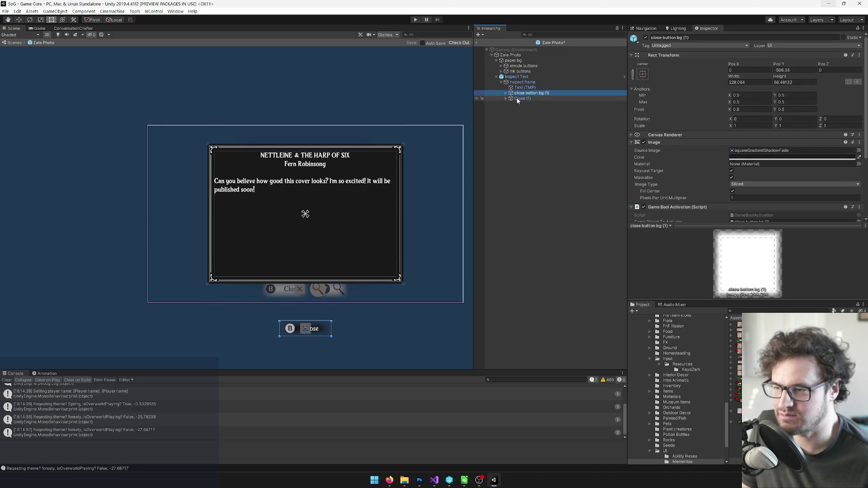
{"action": "left_click", "coordinate": [522, 98], "text": "shift"}
{"action": "left_click_drag", "start_coordinate": [323, 329], "coordinate": [322, 280]}
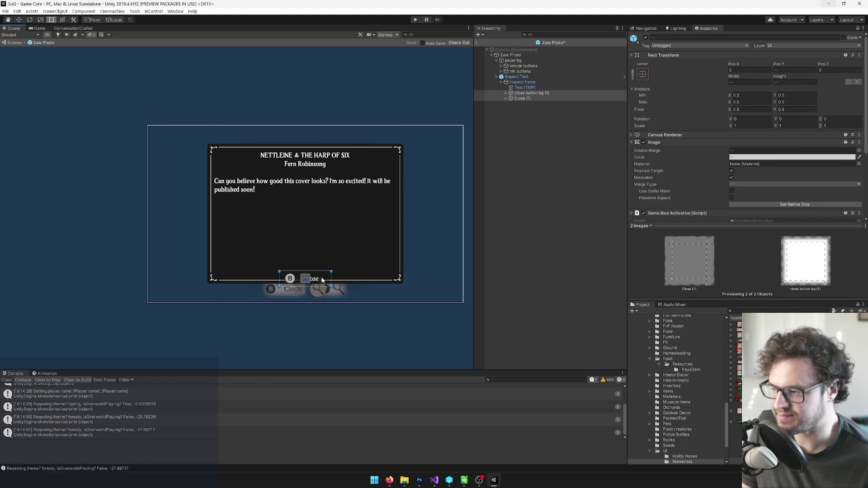
{"action": "left_click", "coordinate": [320, 284]}
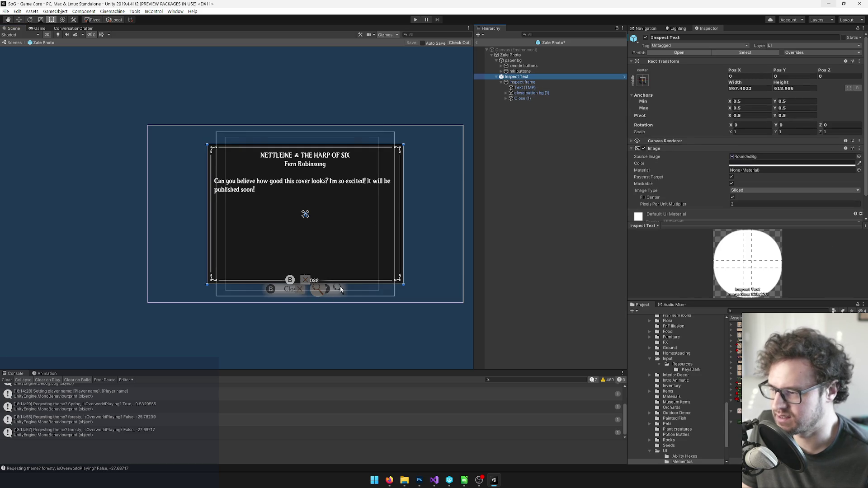
{"action": "left_click_drag", "start_coordinate": [340, 285], "coordinate": [341, 288]}
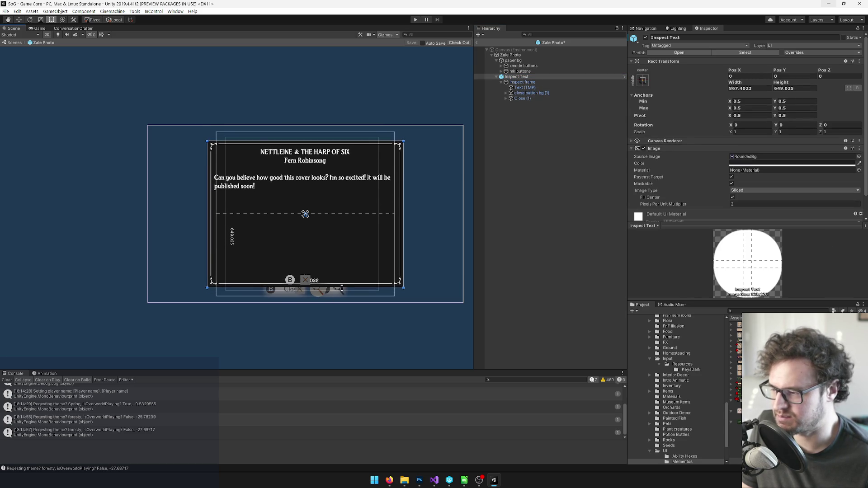
{"action": "scroll", "coordinate": [339, 217], "scroll_direction": "up", "scroll_amount": 3}
Replace the panel's text with the pasted twins announcement, then go to LocSheet's last entry.
{"action": "left_click", "coordinate": [518, 88]}
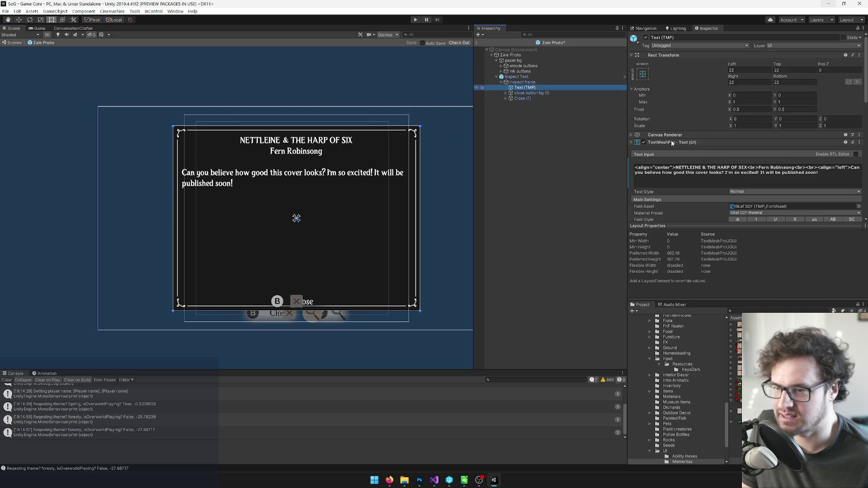
{"action": "left_click", "coordinate": [834, 173]}
{"action": "key", "text": "ctrl+a"}
{"action": "type", "text": "Introducing twins Marilla and Skye - the newest members of our seabed!With love, Zale and Laine"}
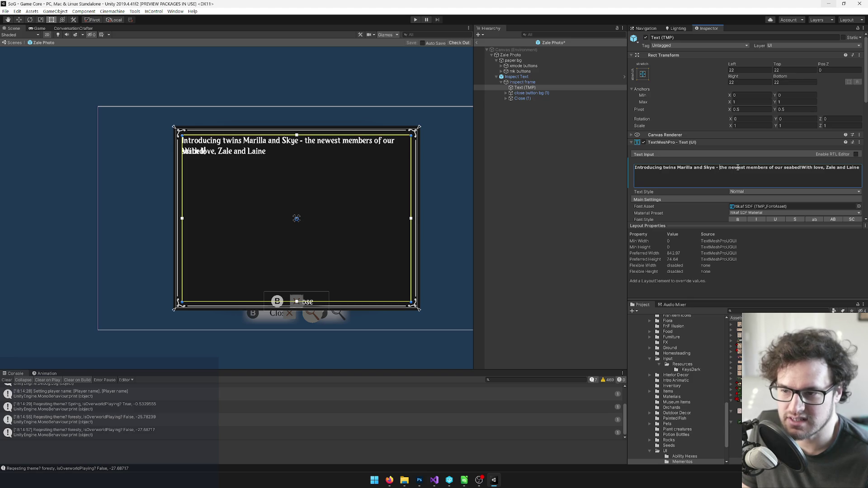
{"action": "key", "text": "ctrl+a"}
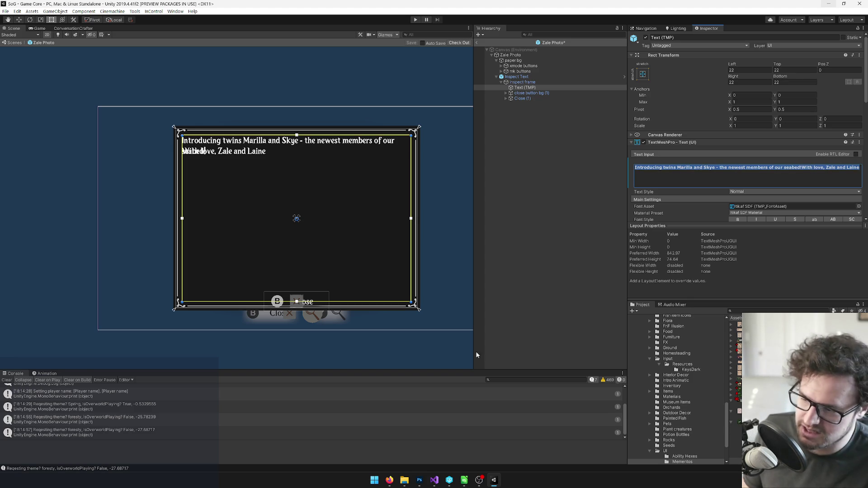
{"action": "left_click", "coordinate": [431, 481]}
{"action": "left_click", "coordinate": [328, 283]}
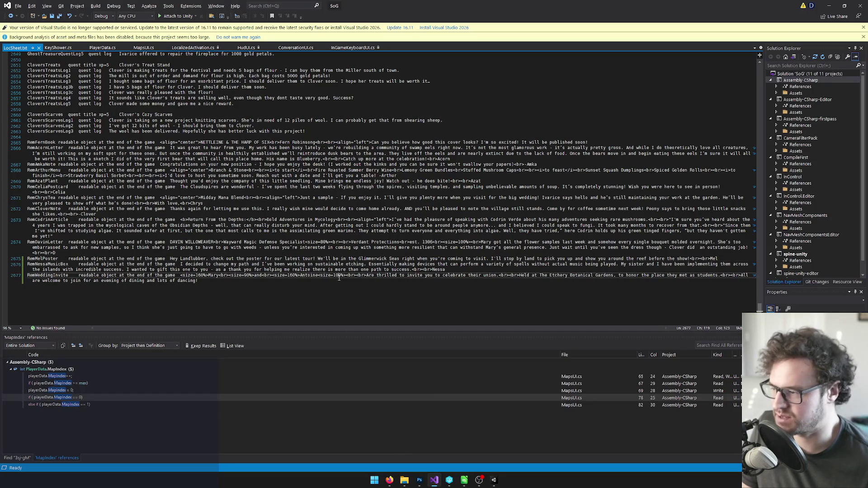
Add the twins announcement as one new LocSheet line, with <br><br> before the sign-off.
{"action": "key", "text": "Return"}
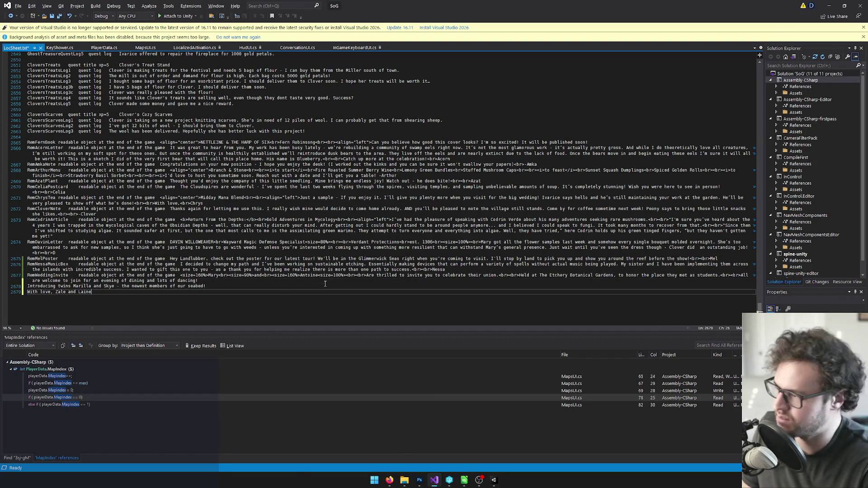
{"action": "key", "text": "ctrl+v"}
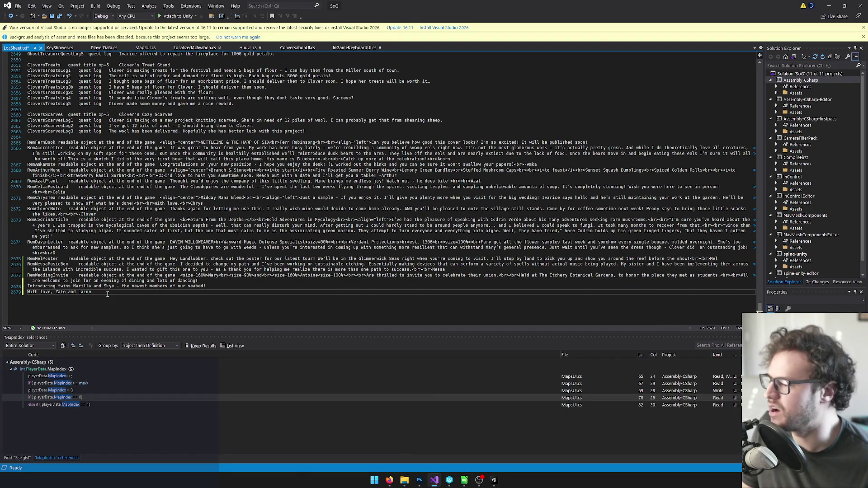
{"action": "key", "text": "BackSpace"}
{"action": "type", "text": "<b"}
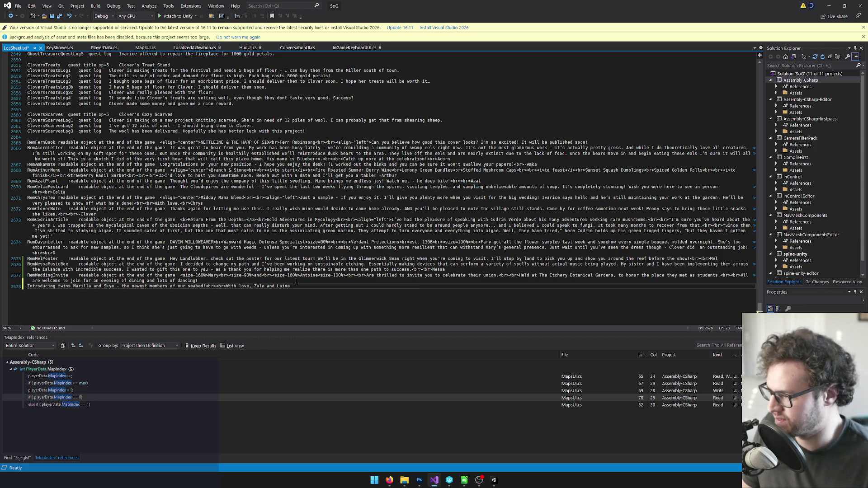
{"action": "key", "text": "shift+Home"}
{"action": "key", "text": "ctrl+x"}
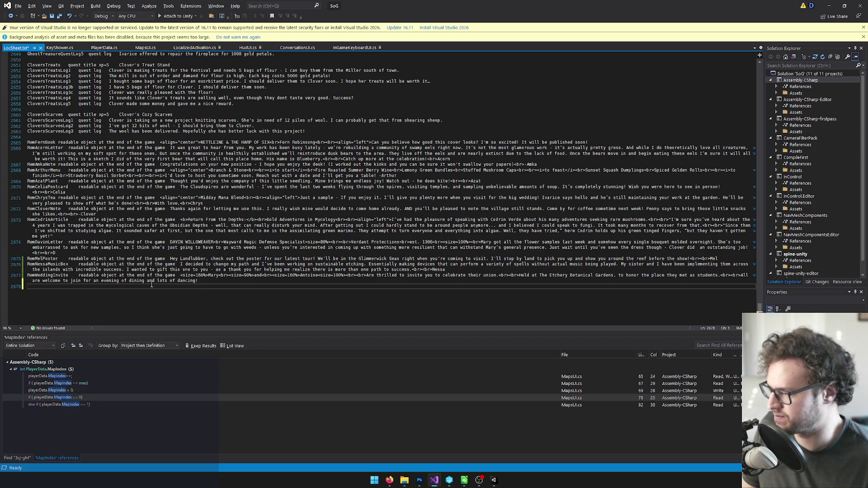
{"action": "key", "text": "ctrl+v"}
{"action": "key", "text": "shift+Home"}
{"action": "key", "text": "alt+Tab"}
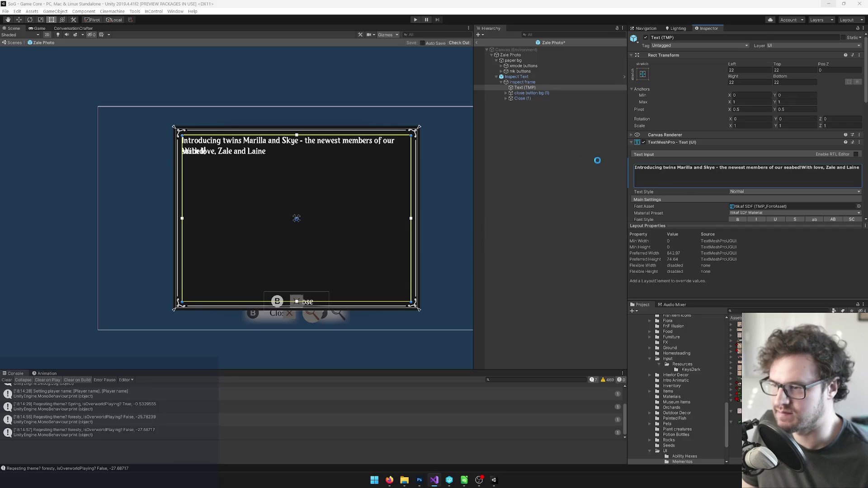
Paste the announcement into the Unity text and put 'Zale and Laine' on a separate line below 'With love,'.
{"action": "left_click", "coordinate": [718, 171]}
{"action": "key", "text": "ctrl+v"}
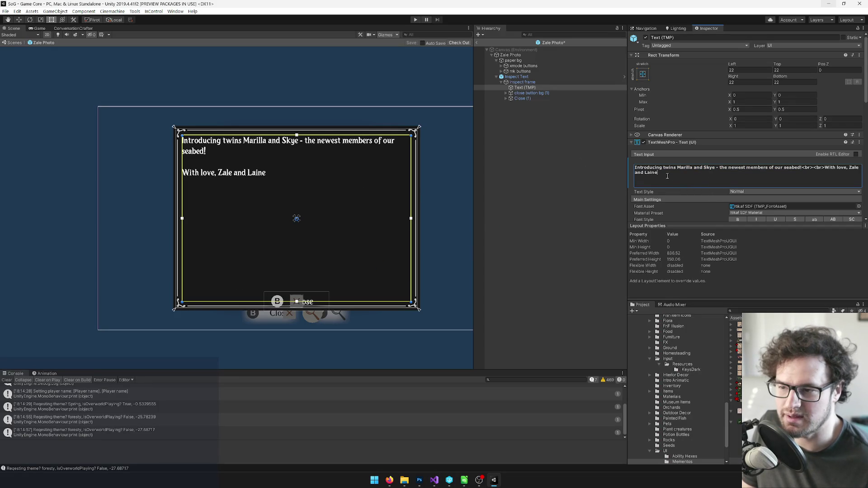
{"action": "key", "text": "BackSpace"}
{"action": "type", "text": "<br><b"}
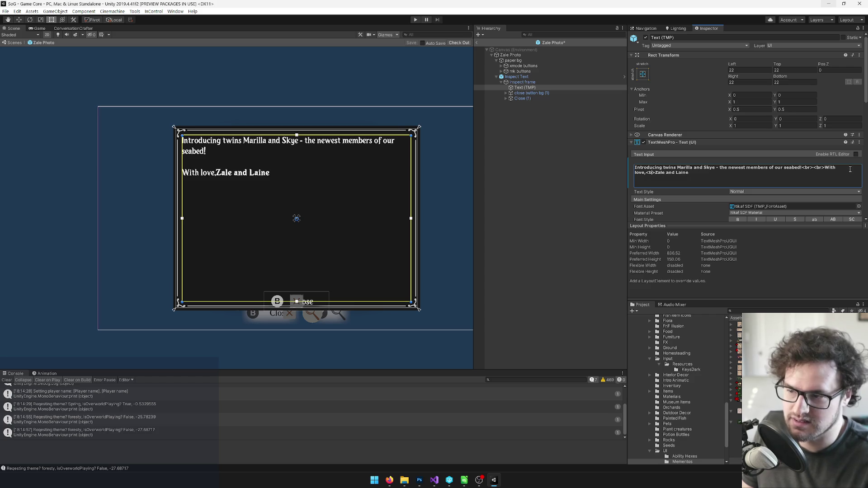
{"action": "type", "text": "r"}
{"action": "key", "text": "ctrl+a"}
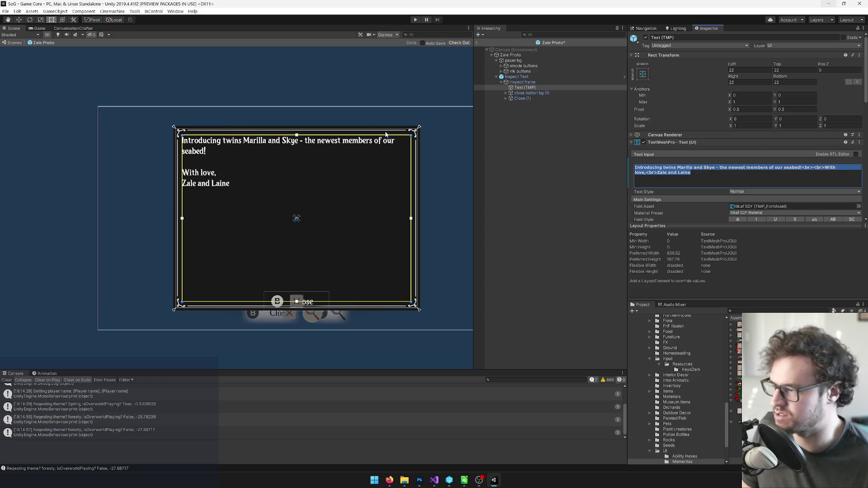
Replace LocSheet line 2678 with the same split sign-off version.
{"action": "key", "text": "alt+Tab"}
{"action": "left_click", "coordinate": [249, 286]}
{"action": "left_click_drag", "start_coordinate": [297, 286], "coordinate": [27, 286]}
{"action": "key", "text": "ctrl+v"}
Prefix line 2678 with RemZalePhoto and 'readable object at the end of the game', tab-separated, and save.
{"action": "key", "text": "alt+Tab"}
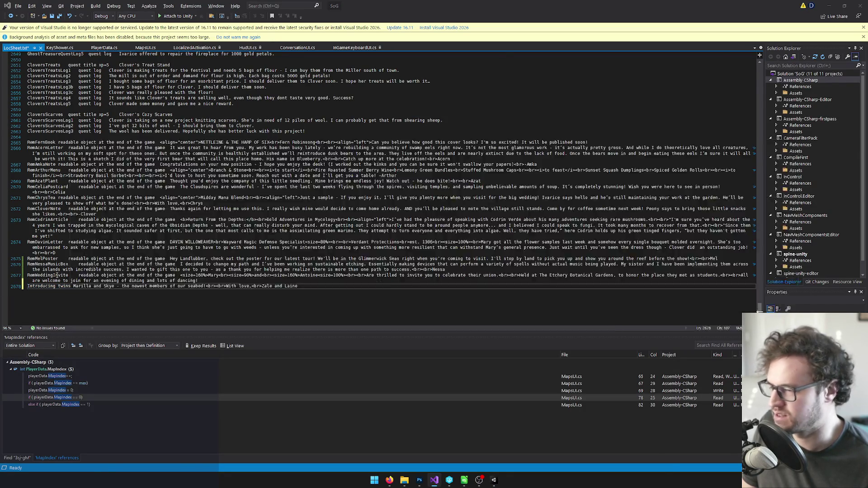
{"action": "key", "text": "alt+Tab"}
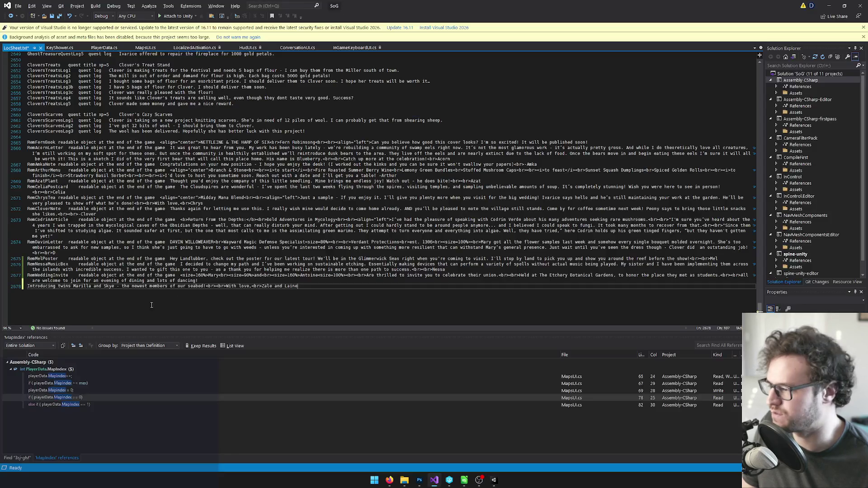
{"action": "type", "text": "RemZalePhoto"}
{"action": "key", "text": "Tab"}
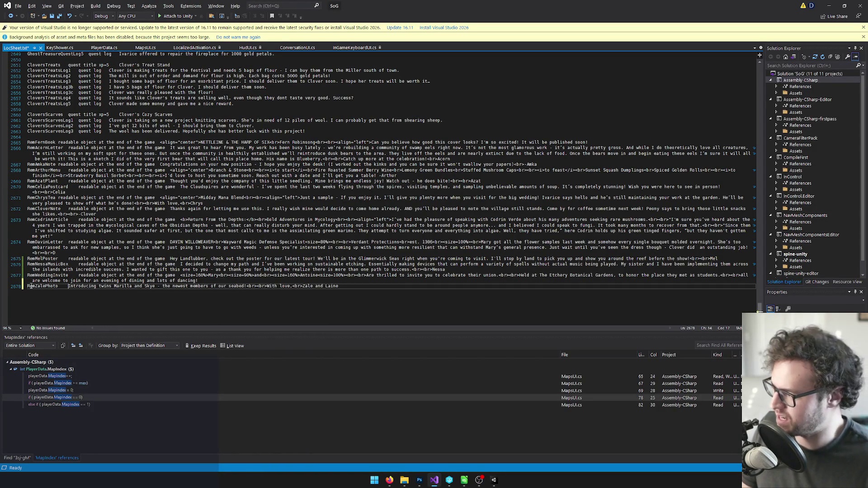
{"action": "left_click_drag", "start_coordinate": [78, 276], "coordinate": [163, 276]}
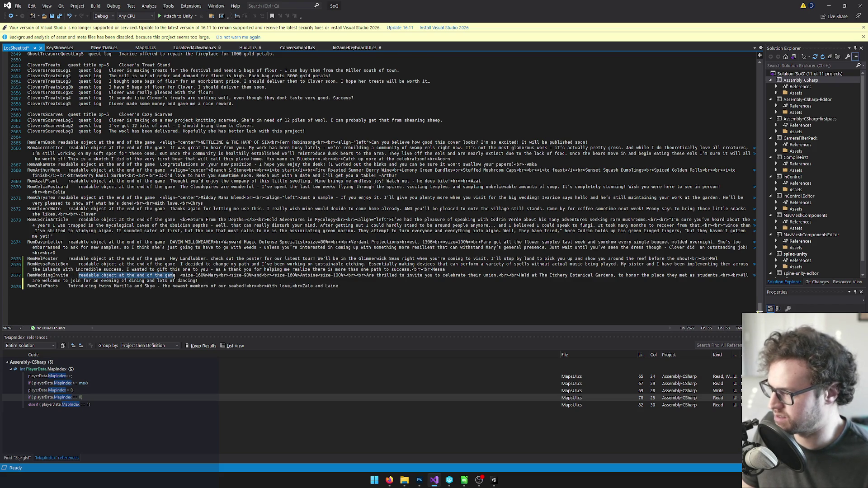
{"action": "left_click", "coordinate": [68, 286]}
{"action": "key", "text": "ctrl+v"}
{"action": "key", "text": "Tab"}
{"action": "key", "text": "ctrl+s"}
{"action": "key", "text": "alt+Tab"}
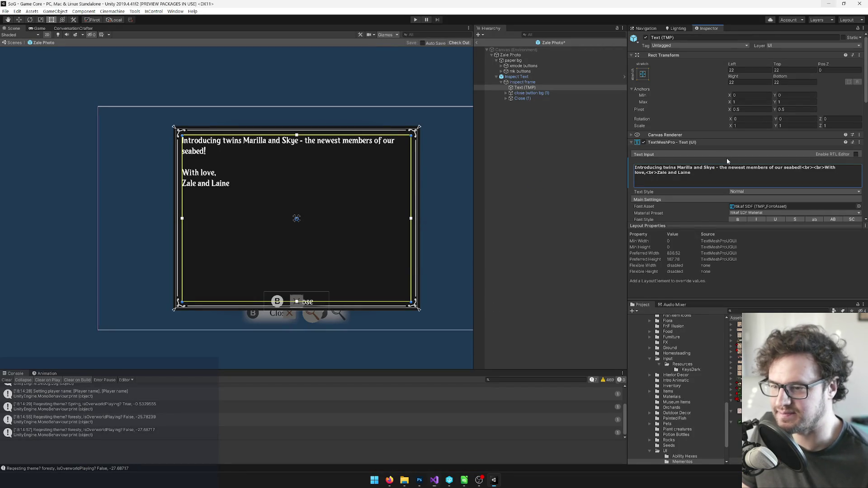
Set the text's Loc ID to RemZalePhoto and hide the Inspect Text panel.
{"action": "scroll", "coordinate": [726, 159], "scroll_direction": "down", "scroll_amount": 10}
{"action": "left_click", "coordinate": [776, 115]}
{"action": "type", "text": "RemZalePhoto"}
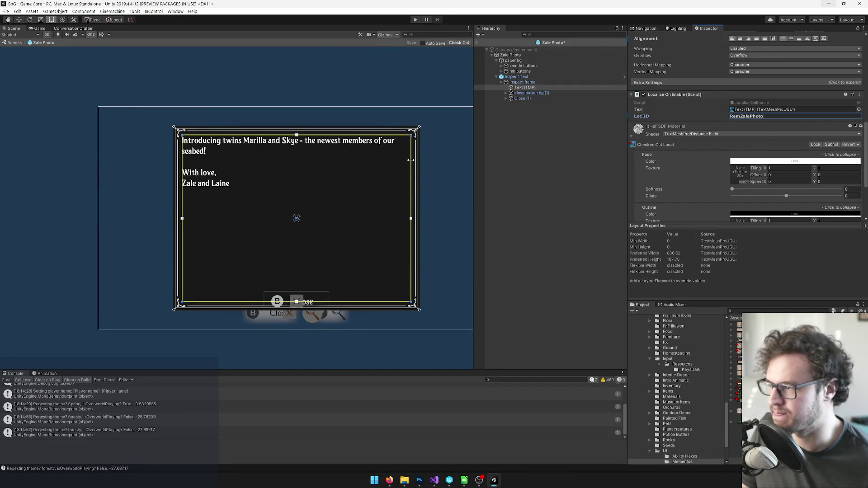
{"action": "left_click", "coordinate": [521, 77]}
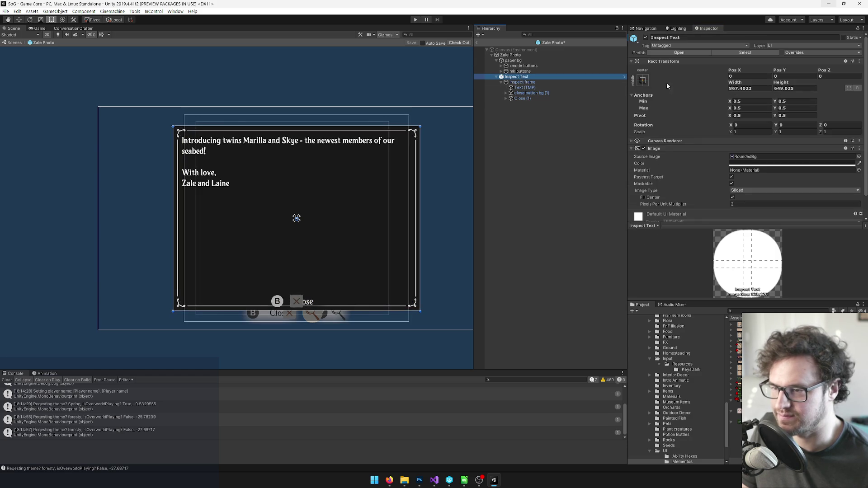
{"action": "left_click", "coordinate": [646, 38]}
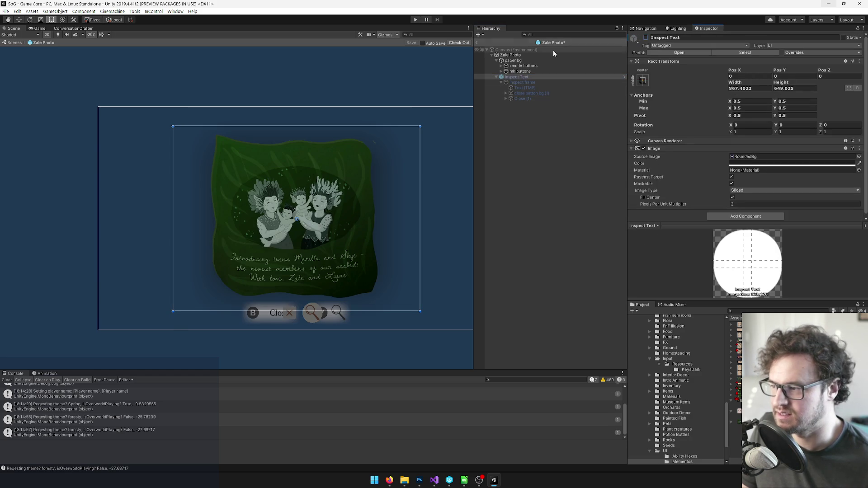
Raise the xmode and mk button rows under the photo and narrow the Zale Photo frame to about 640.
{"action": "left_click", "coordinate": [513, 60]}
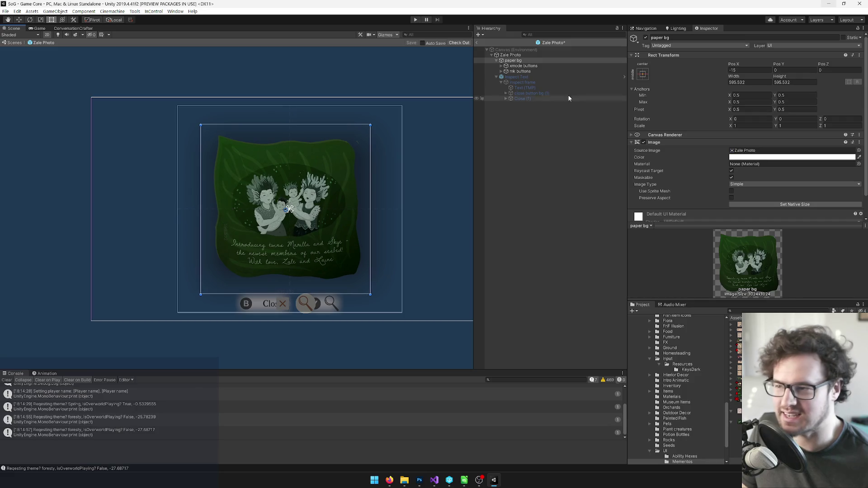
{"action": "left_click", "coordinate": [523, 66]}
{"action": "left_click", "coordinate": [519, 72], "text": "shift"}
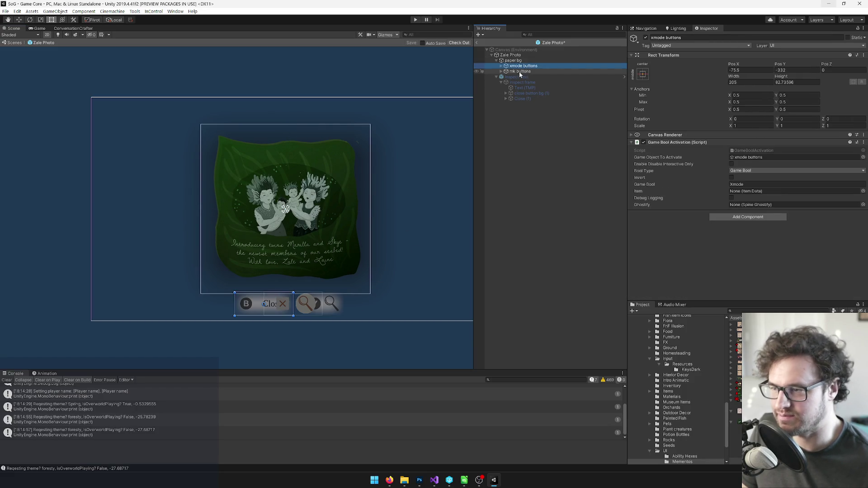
{"action": "left_click_drag", "start_coordinate": [302, 294], "coordinate": [318, 260]}
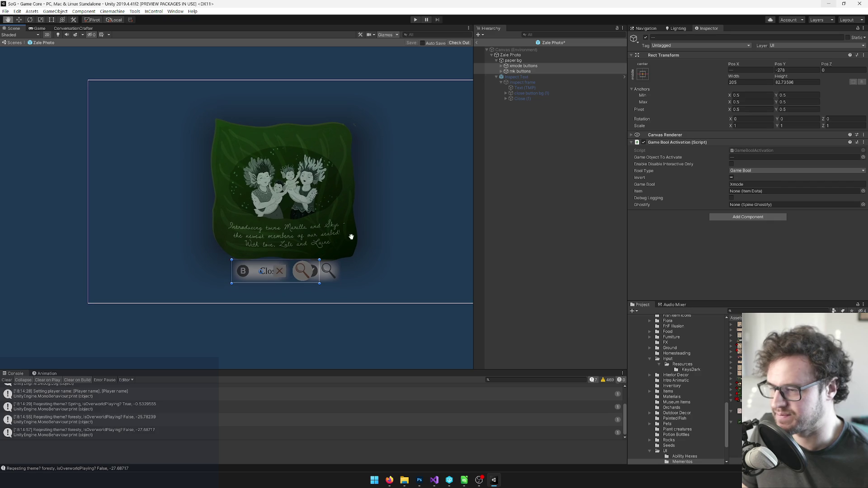
{"action": "left_click", "coordinate": [516, 76]}
{"action": "left_click", "coordinate": [645, 38]}
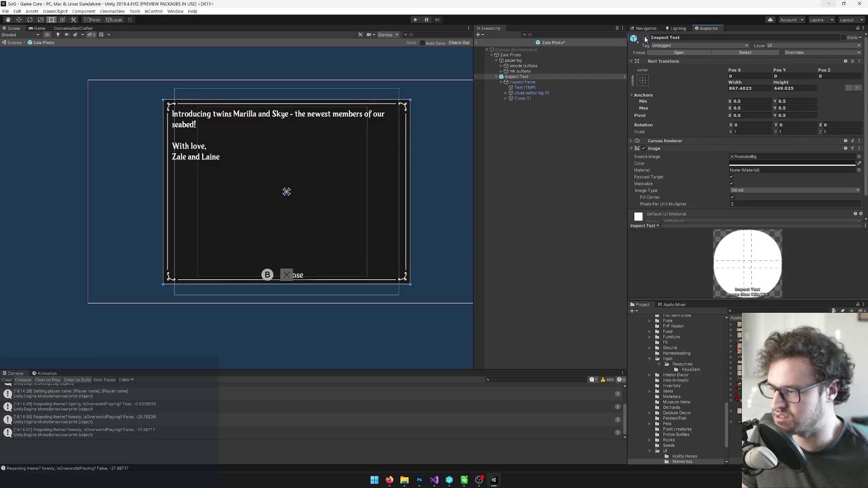
{"action": "left_click", "coordinate": [645, 38]}
{"action": "left_click", "coordinate": [646, 38]}
{"action": "left_click", "coordinate": [645, 38]}
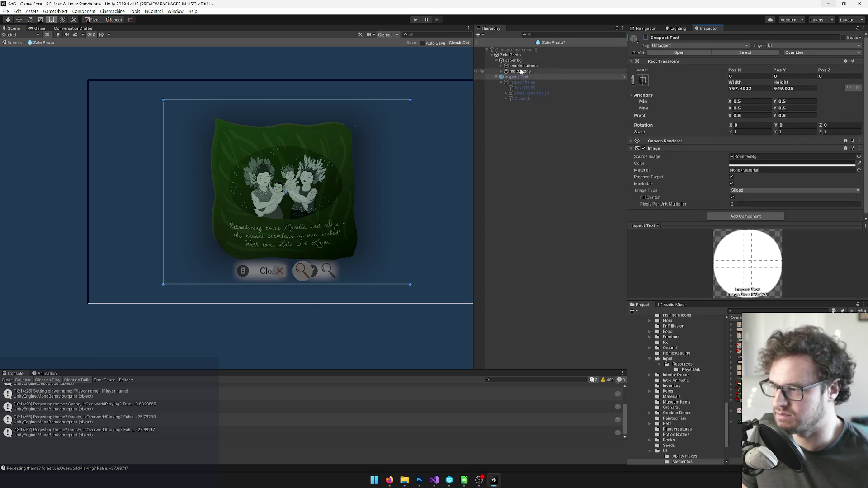
{"action": "left_click", "coordinate": [510, 55]}
{"action": "left_click_drag", "start_coordinate": [410, 185], "coordinate": [378, 187]}
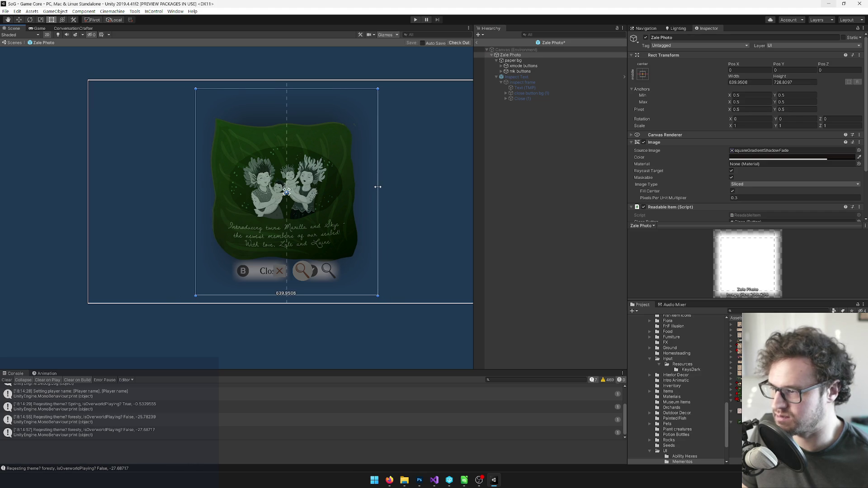
Drag the Zale Photo panel's top edge to fit the photo and buttons, then leave the prefab.
{"action": "left_click_drag", "start_coordinate": [322, 90], "coordinate": [320, 100]}
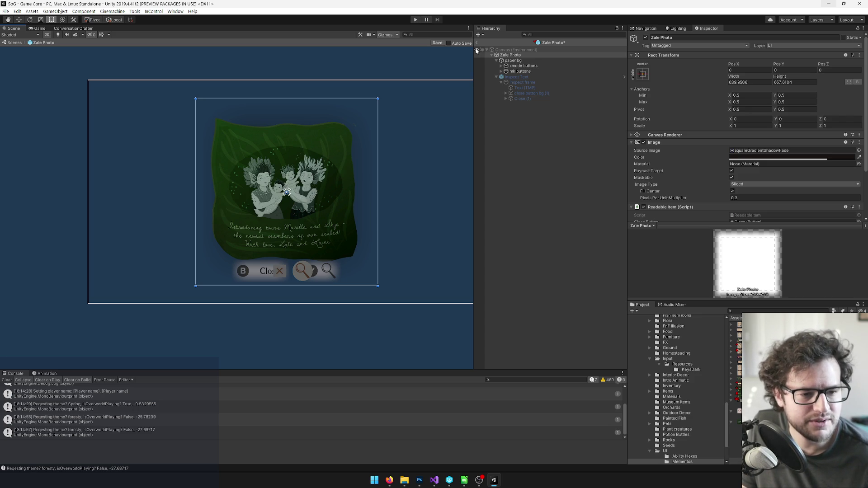
{"action": "scroll", "coordinate": [311, 113], "scroll_direction": "up", "scroll_amount": 2}
{"action": "left_click", "coordinate": [289, 99]}
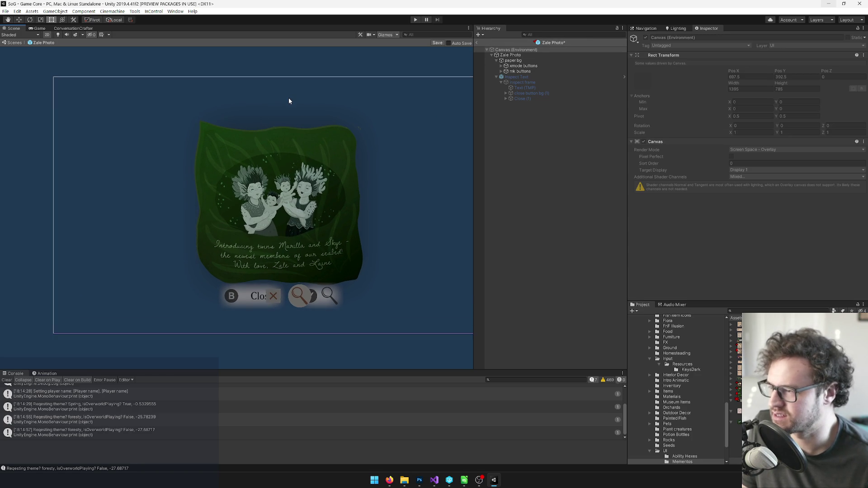
{"action": "left_click", "coordinate": [548, 82]}
{"action": "left_click", "coordinate": [259, 133]}
{"action": "left_click_drag", "start_coordinate": [297, 95], "coordinate": [297, 96]}
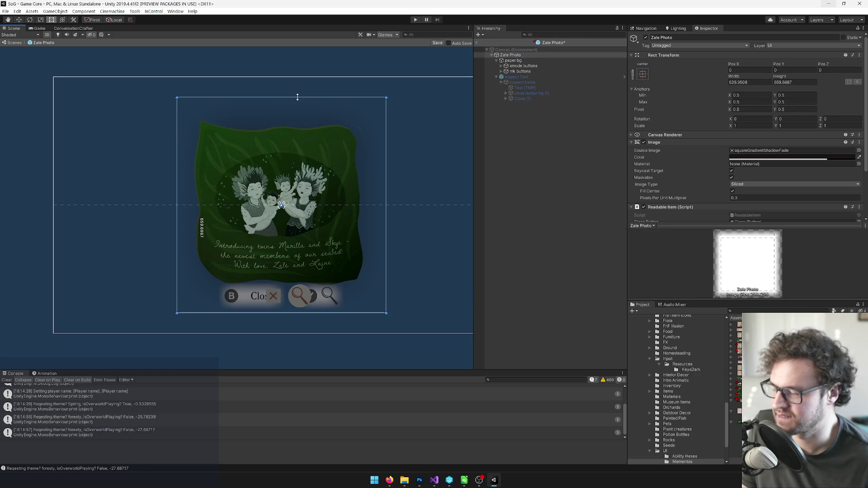
{"action": "scroll", "coordinate": [362, 117], "scroll_direction": "down", "scroll_amount": 3}
{"action": "scroll", "coordinate": [368, 89], "scroll_direction": "up", "scroll_amount": 2}
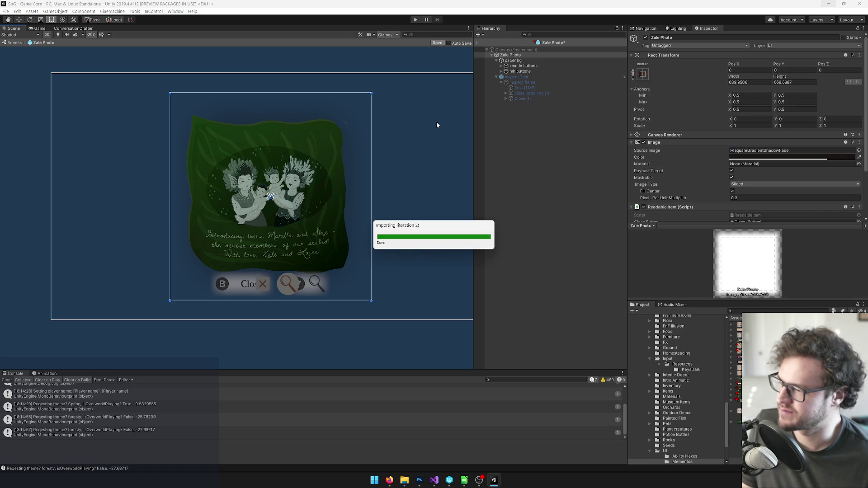
{"action": "scroll", "coordinate": [399, 126], "scroll_direction": "down", "scroll_amount": 3}
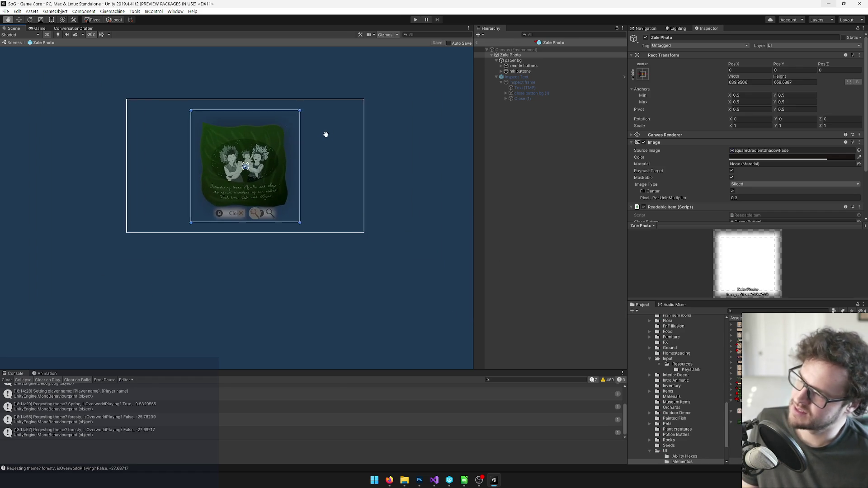
{"action": "scroll", "coordinate": [323, 134], "scroll_direction": "up", "scroll_amount": 2}
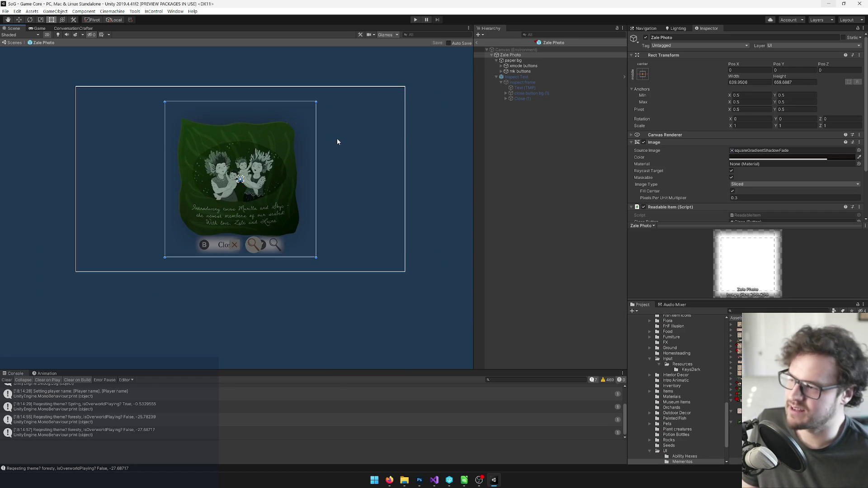
{"action": "left_click", "coordinate": [477, 42]}
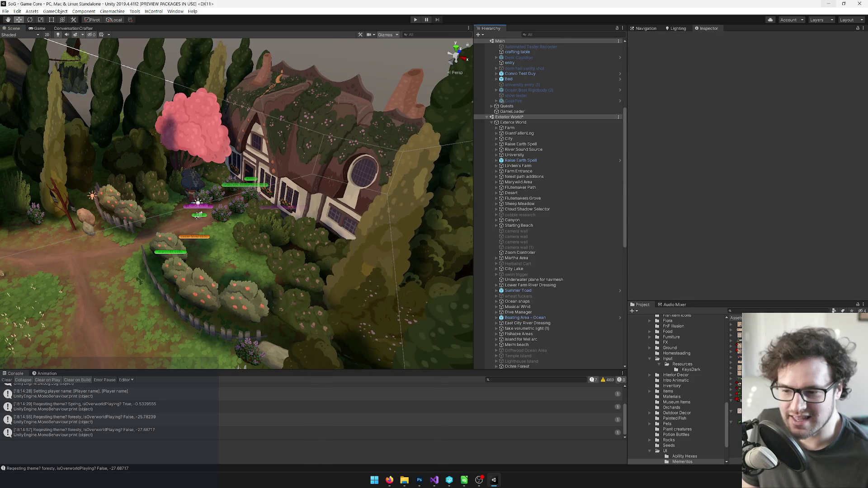
Search 'reminis' in the Project panel and open the Reminiscing Room prefab.
{"action": "left_click", "coordinate": [767, 310]}
{"action": "type", "text": "remin"}
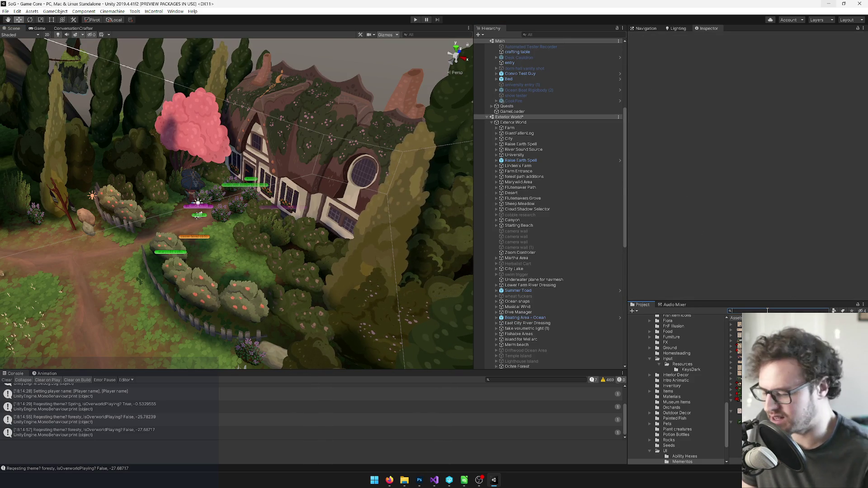
{"action": "type", "text": "is"}
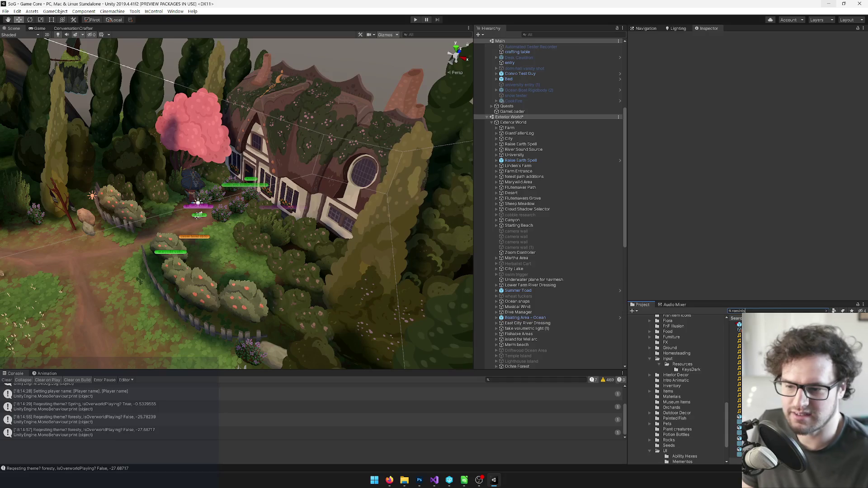
{"action": "key", "text": "Down"}
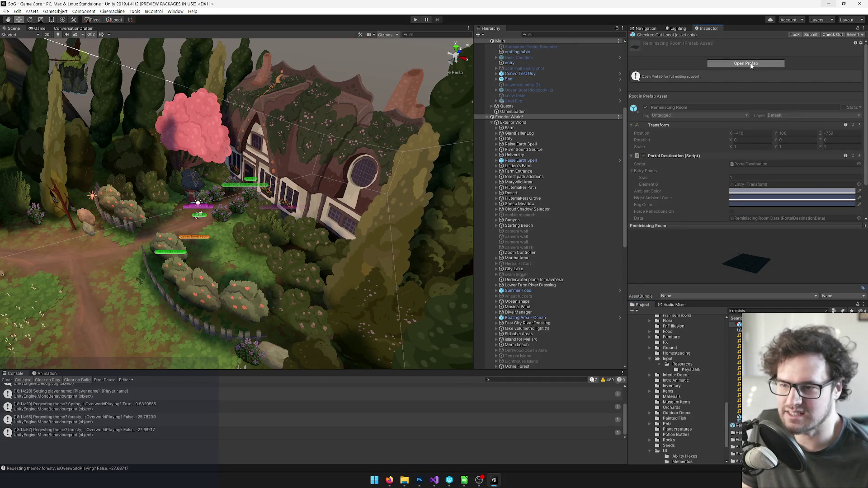
{"action": "left_click", "coordinate": [751, 64]}
{"action": "scroll", "coordinate": [277, 205], "scroll_direction": "up", "scroll_amount": 10}
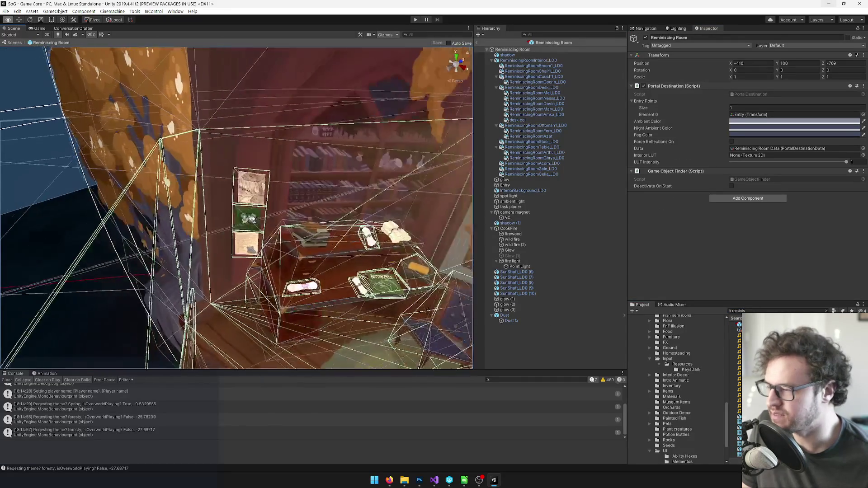
Set the green ReminiscingRoomZale_LD0 picture's Custom UI On Interact to Zale Photo instead of Boat Advert.
{"action": "left_click", "coordinate": [206, 185]}
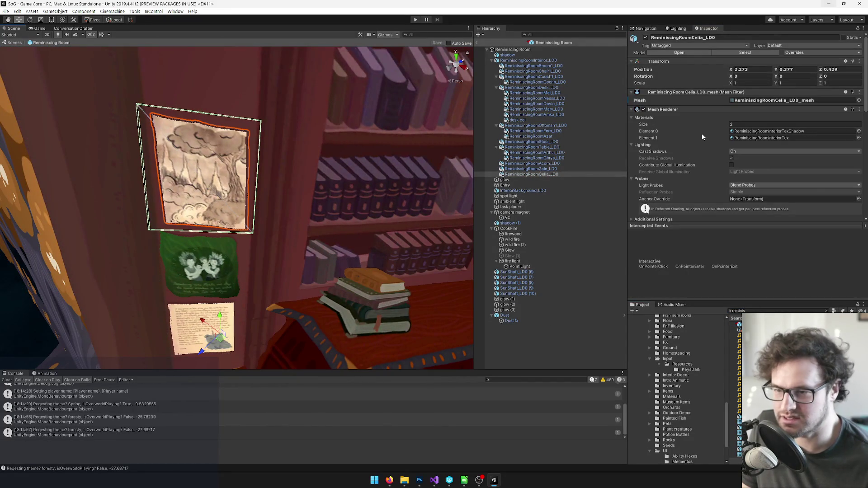
{"action": "scroll", "coordinate": [698, 137], "scroll_direction": "down", "scroll_amount": 5}
{"action": "scroll", "coordinate": [804, 133], "scroll_direction": "down", "scroll_amount": 5}
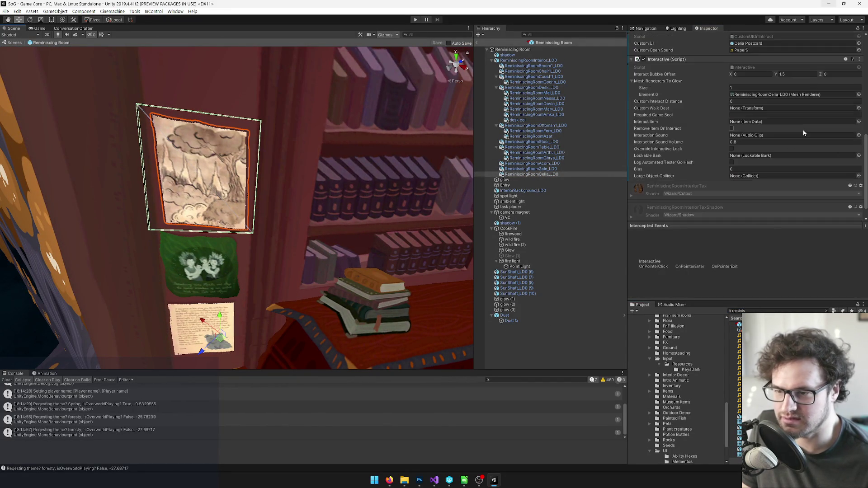
{"action": "scroll", "coordinate": [803, 133], "scroll_direction": "up", "scroll_amount": 3}
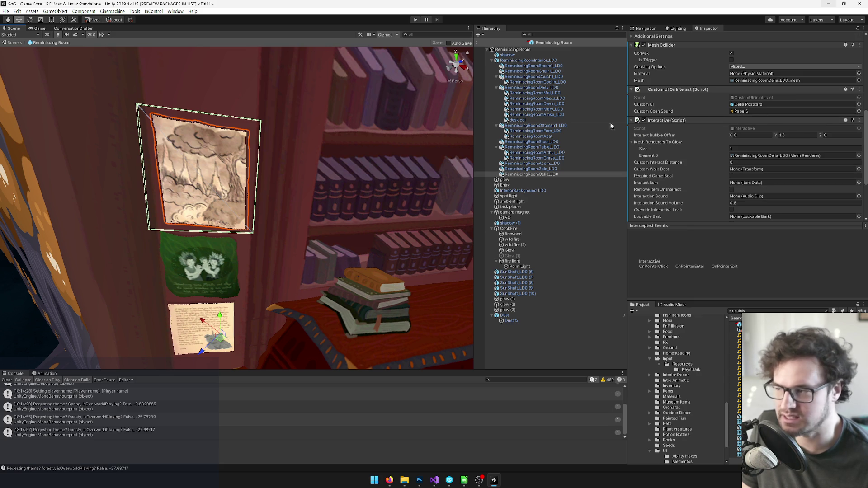
{"action": "left_click", "coordinate": [212, 258]}
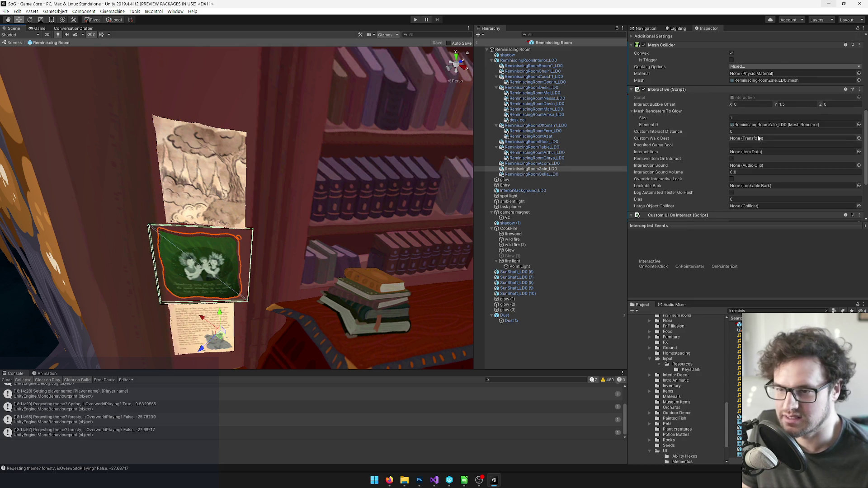
{"action": "scroll", "coordinate": [757, 136], "scroll_direction": "down", "scroll_amount": 3}
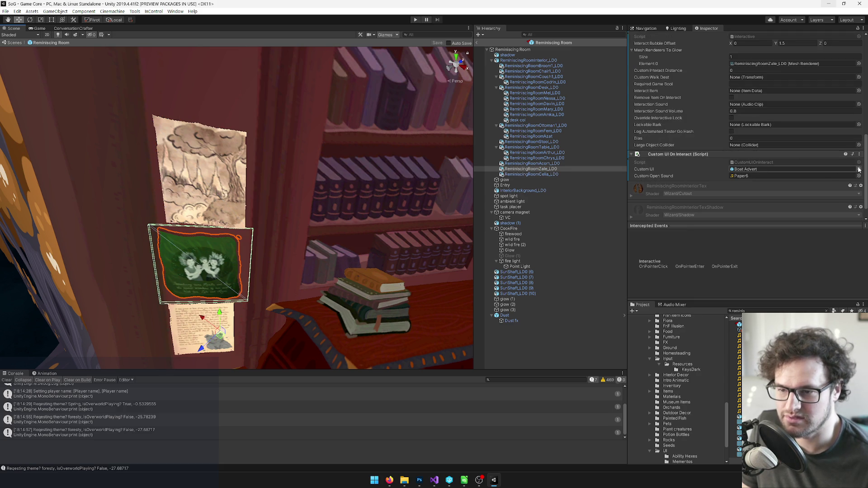
{"action": "left_click", "coordinate": [858, 169]}
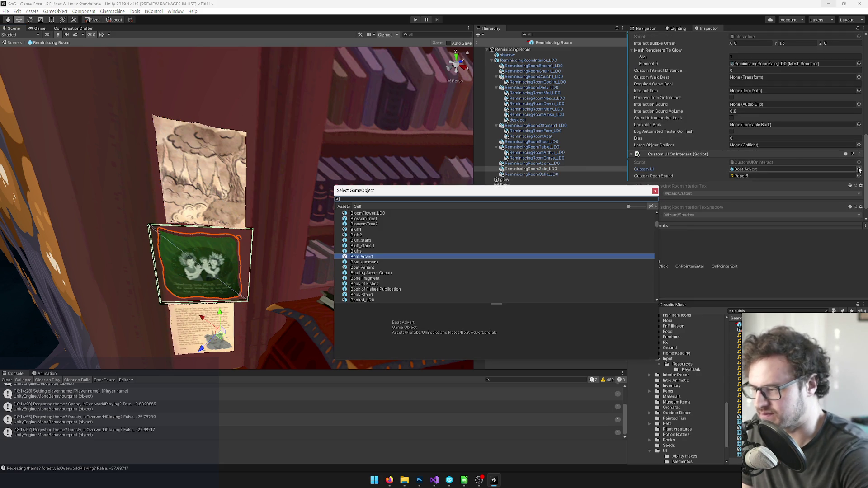
{"action": "type", "text": "zal"}
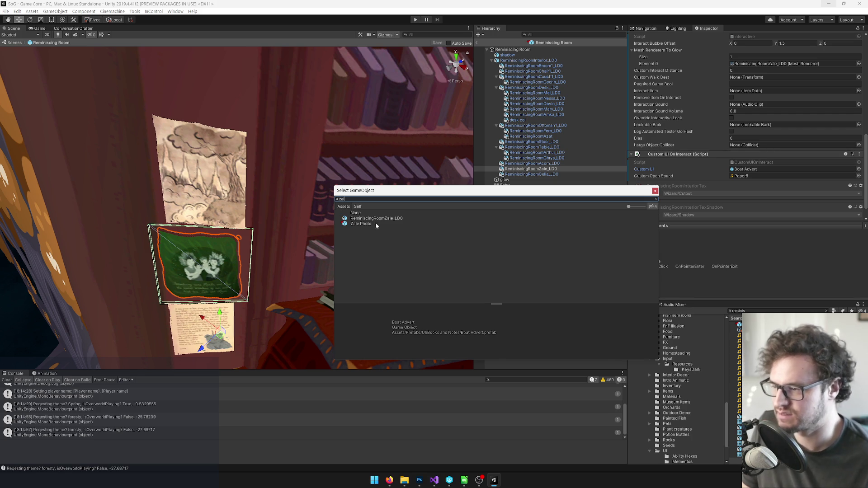
{"action": "left_click", "coordinate": [524, 224]}
{"action": "left_click", "coordinate": [654, 190]}
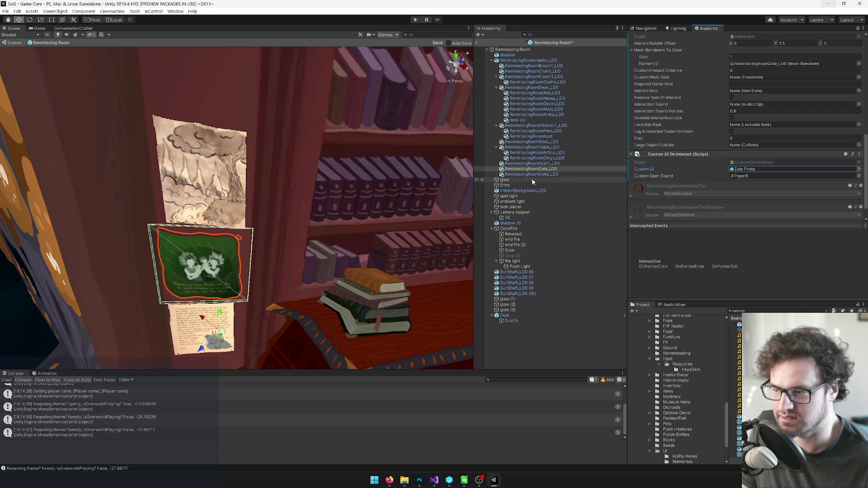
{"action": "left_click", "coordinate": [530, 163]}
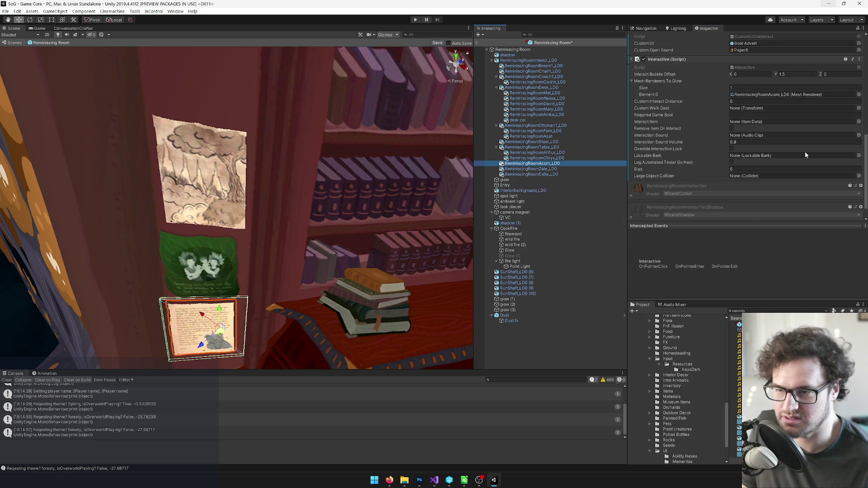
Set the acorn letter prop's Custom UI to Acorn Letter.
{"action": "scroll", "coordinate": [813, 145], "scroll_direction": "up", "scroll_amount": 2}
{"action": "left_click", "coordinate": [858, 104]}
{"action": "type", "text": "acorn"}
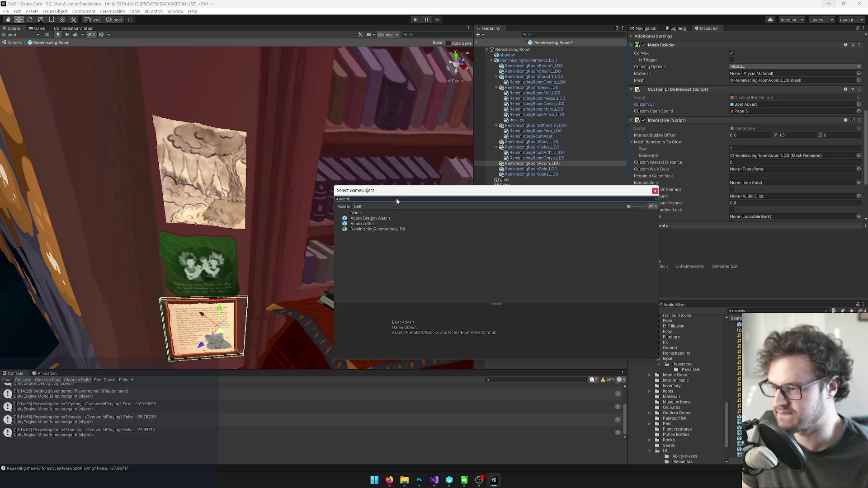
{"action": "left_click", "coordinate": [366, 223]}
{"action": "left_click", "coordinate": [655, 191]}
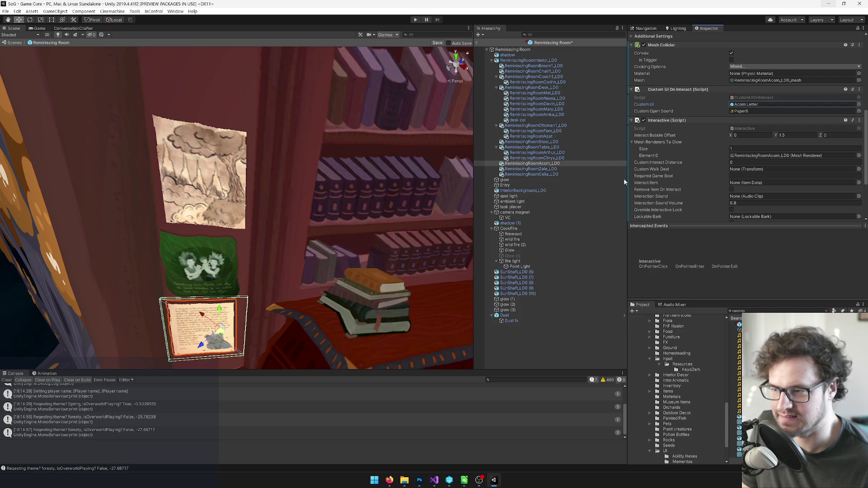
Select and frame ReminiscingRoomChrys_LD0, then set its Custom UI to Chrys Tea.
{"action": "left_click", "coordinate": [536, 157]}
{"action": "key", "text": "f"}
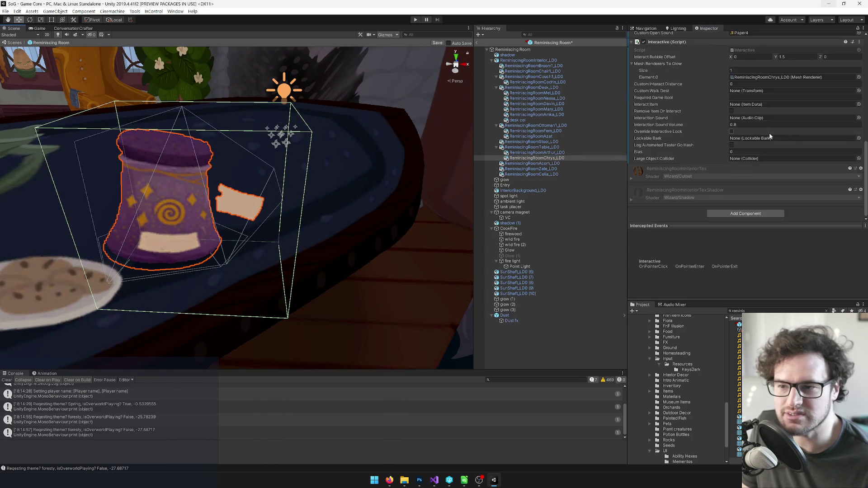
{"action": "scroll", "coordinate": [766, 133], "scroll_direction": "down", "scroll_amount": 2}
{"action": "left_click", "coordinate": [858, 87]}
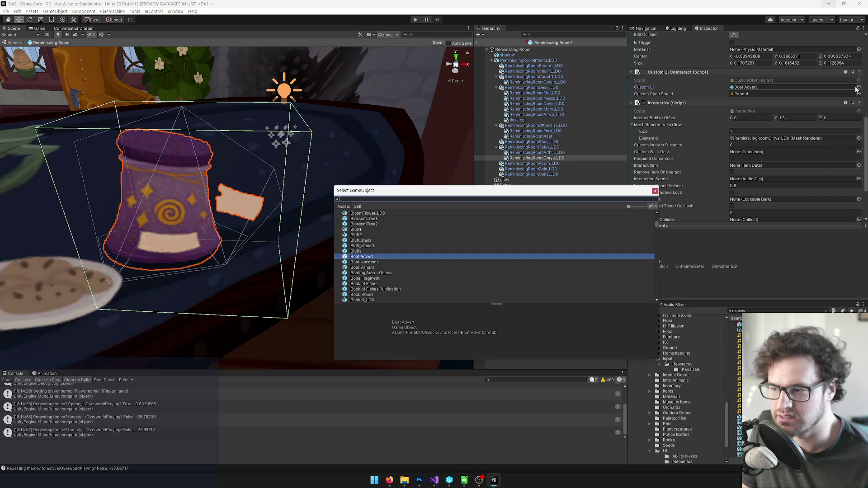
{"action": "type", "text": "chry"}
{"action": "left_click", "coordinate": [361, 218]}
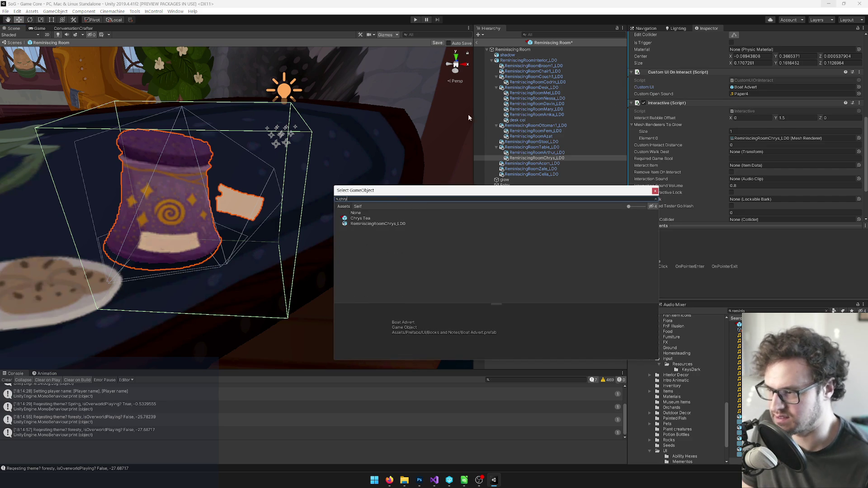
{"action": "key", "text": "Return"}
Frame the Arthur paper on the table and set its Custom UI to Arthur Memo.
{"action": "double_click", "coordinate": [524, 153]}
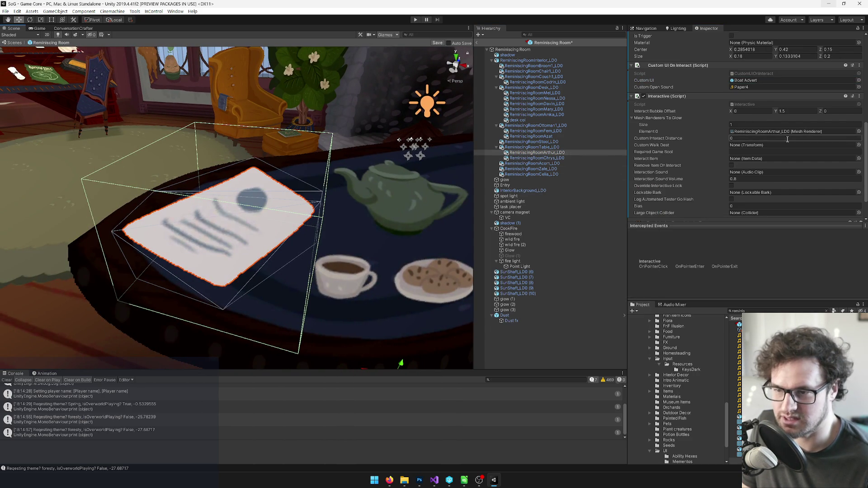
{"action": "scroll", "coordinate": [827, 159], "scroll_direction": "down", "scroll_amount": 2}
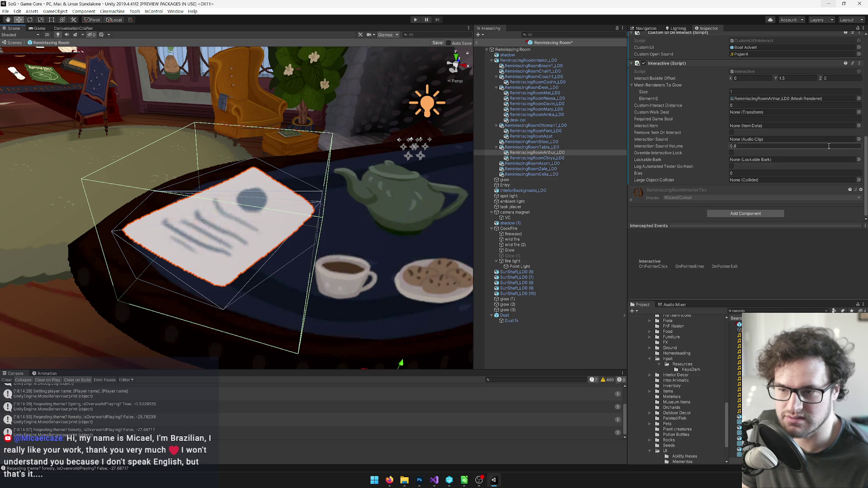
{"action": "scroll", "coordinate": [828, 147], "scroll_direction": "up", "scroll_amount": 4}
{"action": "left_click", "coordinate": [859, 109]}
{"action": "type", "text": "arthu"}
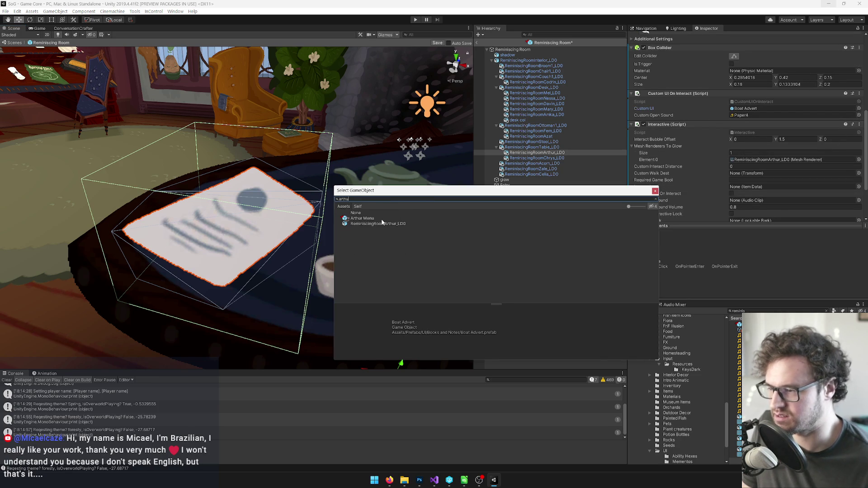
{"action": "double_click", "coordinate": [366, 219]}
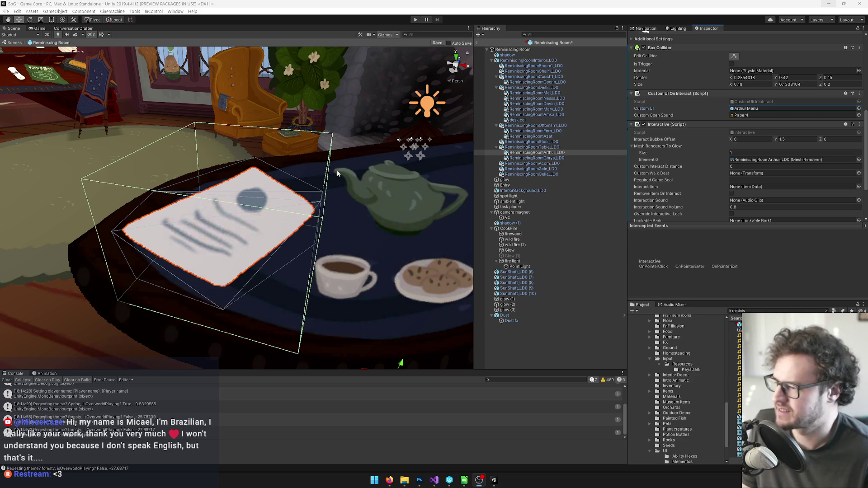
Select ReminiscingRoomStool and orbit the Scene view slightly around it.
{"action": "scroll", "coordinate": [794, 126], "scroll_direction": "down", "scroll_amount": 3}
{"action": "scroll", "coordinate": [794, 122], "scroll_direction": "up", "scroll_amount": 3}
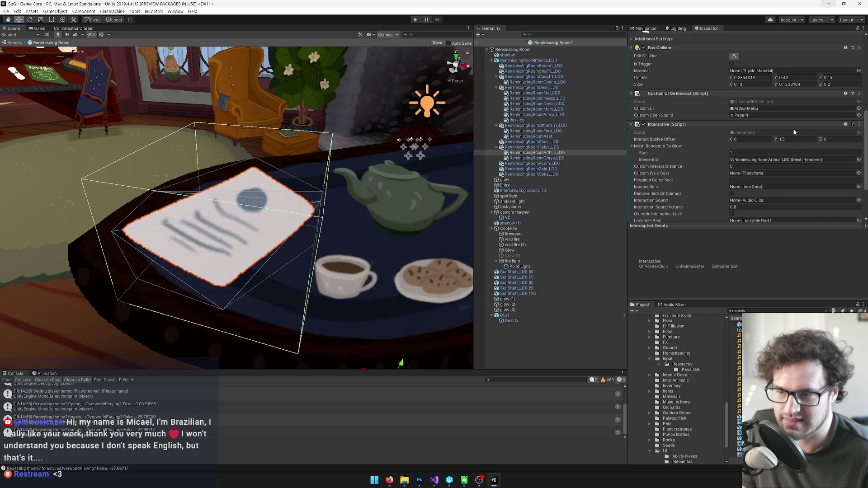
{"action": "scroll", "coordinate": [324, 162], "scroll_direction": "down", "scroll_amount": 10}
{"action": "scroll", "coordinate": [324, 162], "scroll_direction": "up", "scroll_amount": 8}
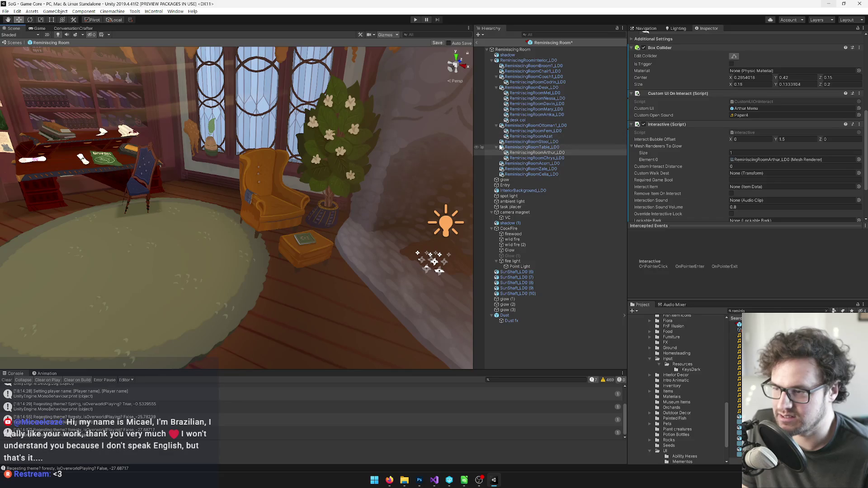
{"action": "left_click", "coordinate": [531, 141]}
{"action": "left_click_drag", "start_coordinate": [310, 151], "coordinate": [298, 164], "text": "alt"}
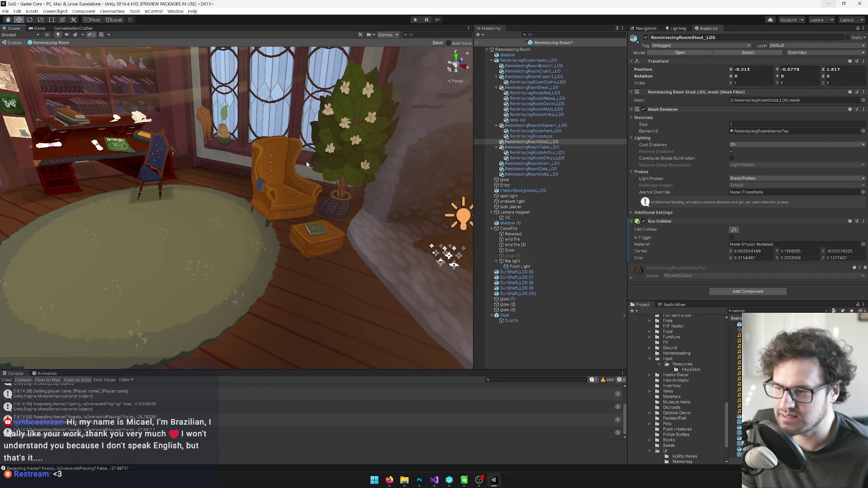
Frame the Azat potato plant on the windowsill and set its Custom UI to Azat Plant.
{"action": "key", "text": "f"}
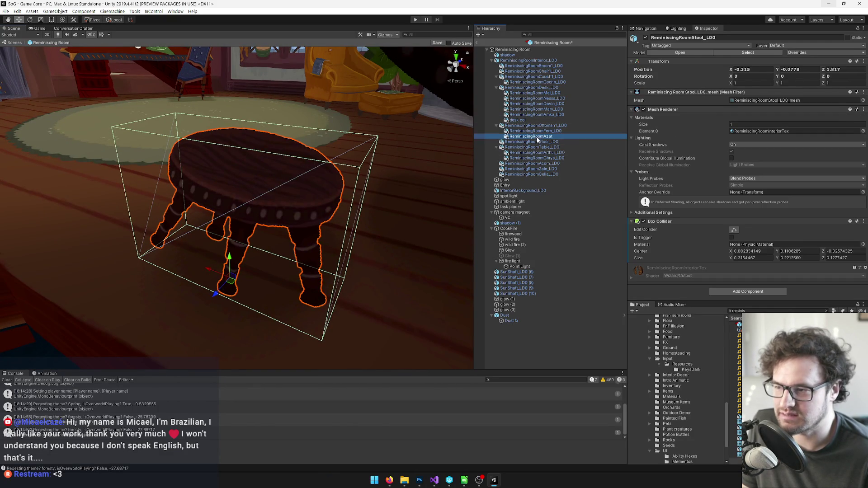
{"action": "left_click", "coordinate": [278, 153]}
{"action": "key", "text": "f"}
{"action": "scroll", "coordinate": [754, 142], "scroll_direction": "down", "scroll_amount": 3}
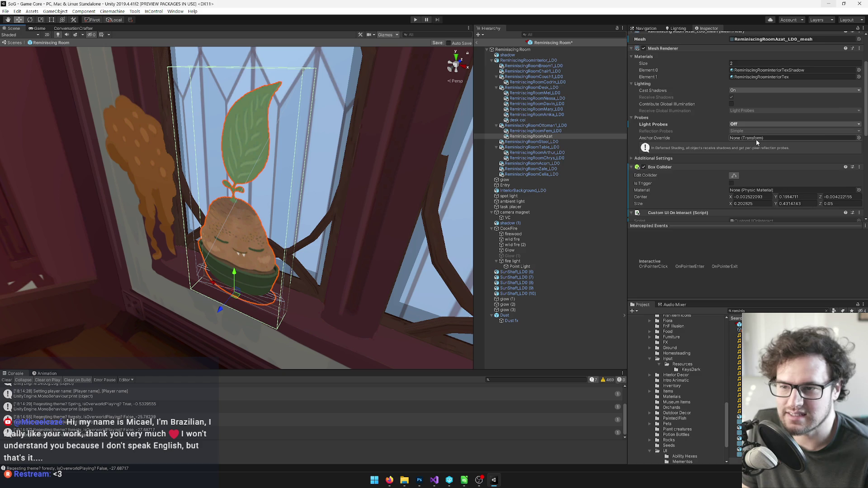
{"action": "scroll", "coordinate": [757, 141], "scroll_direction": "down", "scroll_amount": 3}
{"action": "scroll", "coordinate": [755, 138], "scroll_direction": "down", "scroll_amount": 3}
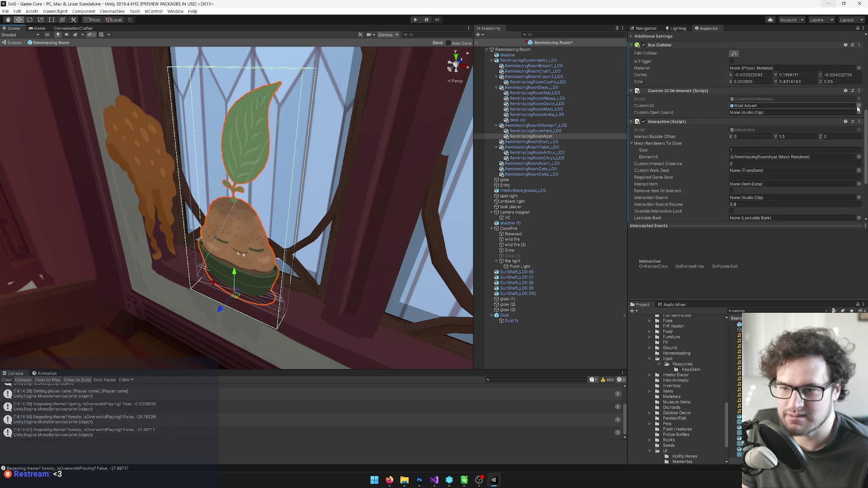
{"action": "left_click", "coordinate": [858, 106]}
{"action": "type", "text": "aza"}
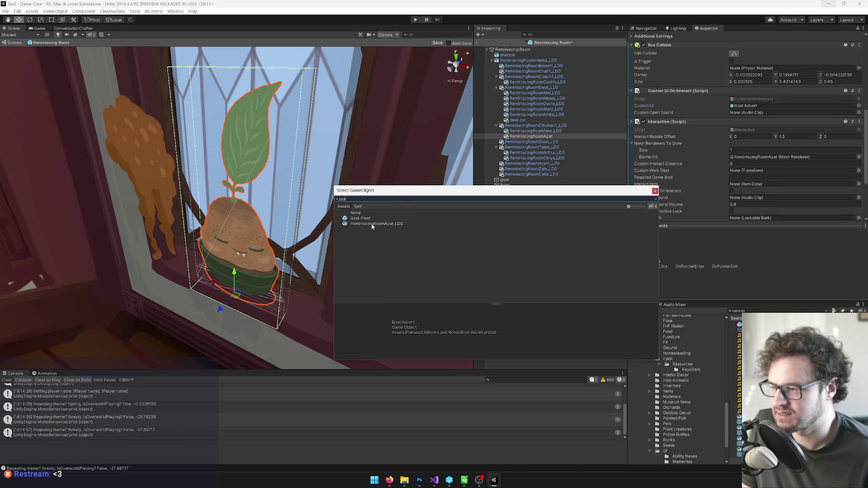
{"action": "double_click", "coordinate": [364, 218]}
{"action": "mouse_move", "coordinate": [367, 219]}
{"action": "left_mouse_down"}
{"action": "mouse_move", "coordinate": [314, 194]}
{"action": "mouse_move", "coordinate": [316, 203]}
{"action": "left_mouse_up"}
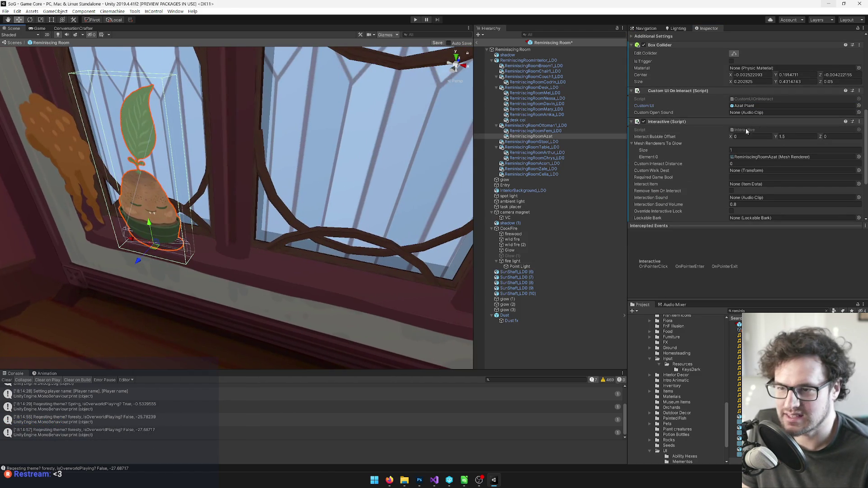
{"action": "left_click", "coordinate": [858, 113]}
Set the Azat plant's Custom Open Sound to Potato Hits Wood Hard and open that clip's settings.
{"action": "type", "text": "cup"}
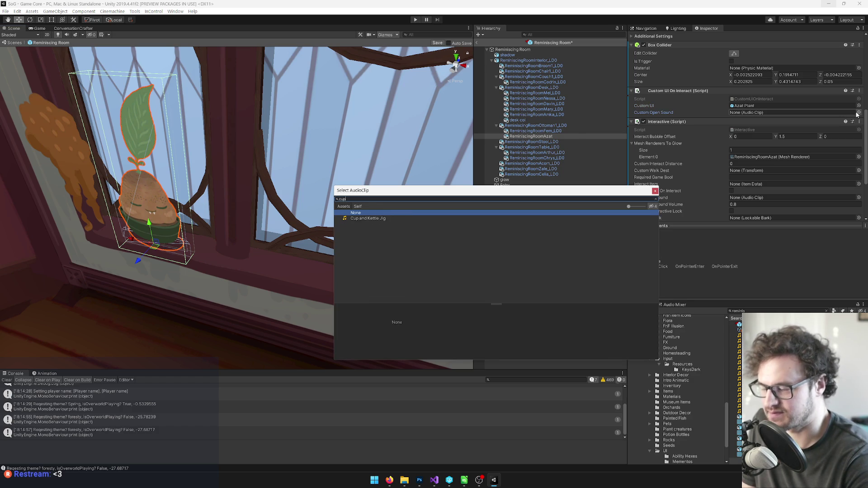
{"action": "key", "text": "ctrl+a"}
{"action": "type", "text": "s"}
{"action": "key", "text": "BackSpace"}
{"action": "type", "text": "car"}
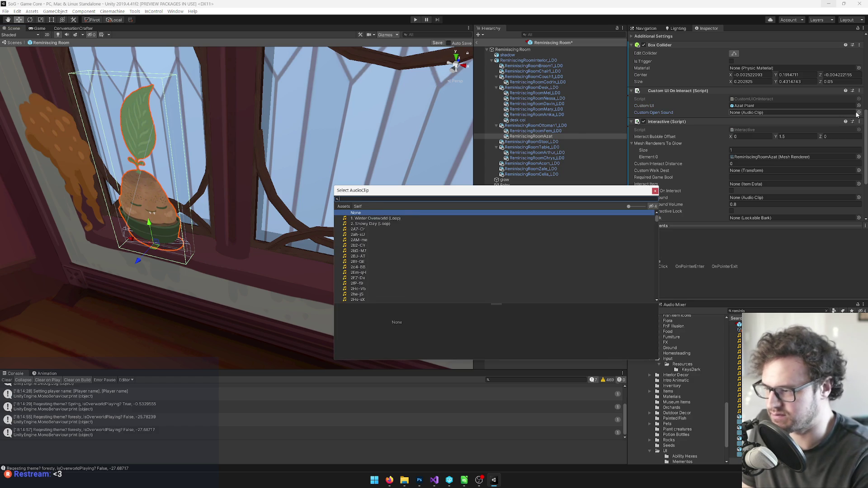
{"action": "type", "text": "d"}
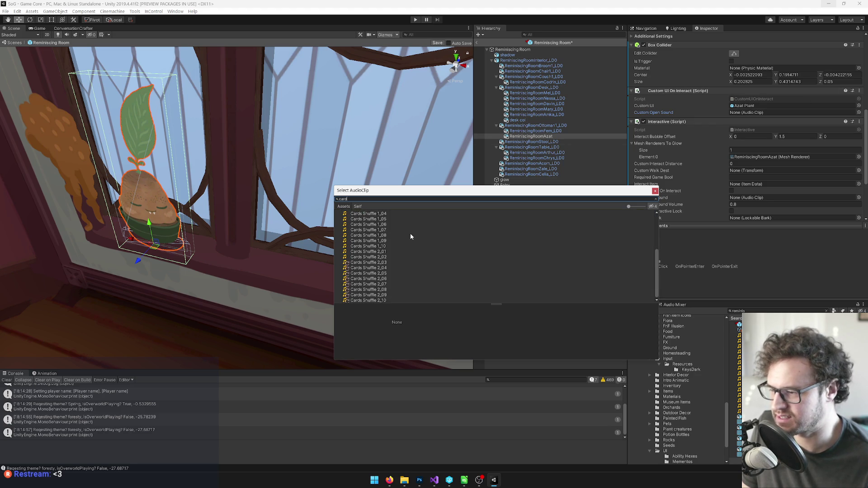
{"action": "type", "text": "hard"}
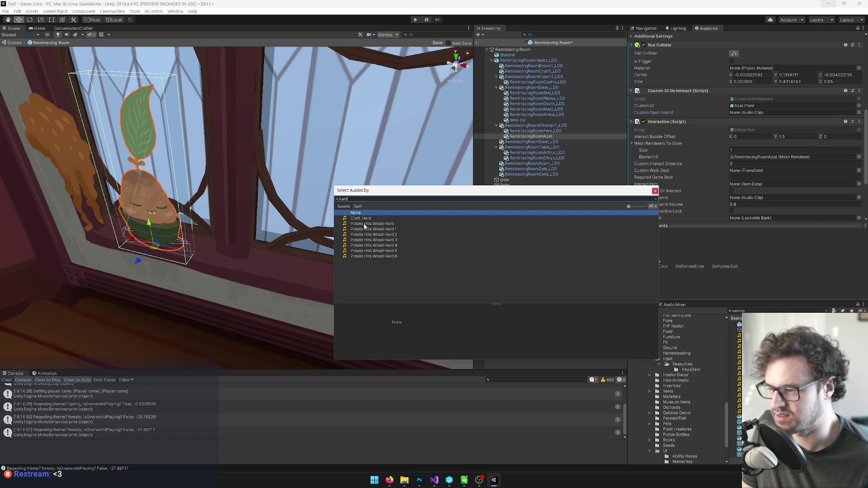
{"action": "double_click", "coordinate": [364, 224]}
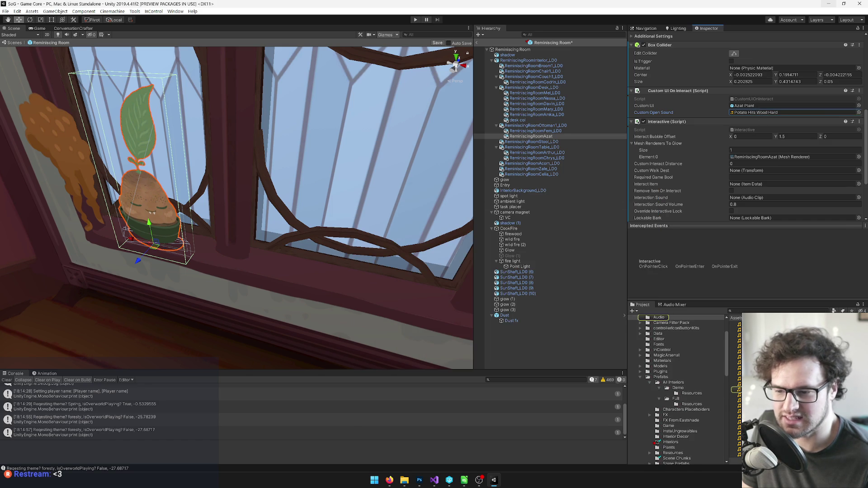
{"action": "double_click", "coordinate": [769, 112]}
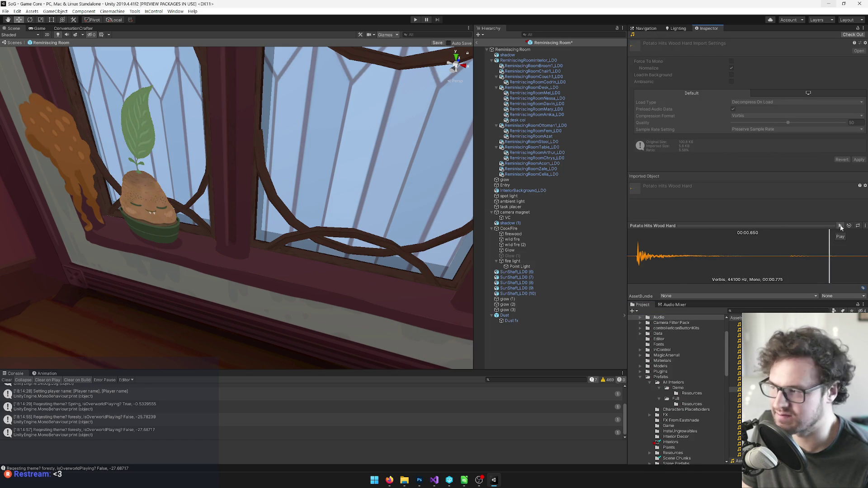
{"action": "mouse_move", "coordinate": [273, 218]}
{"action": "left_mouse_down"}
{"action": "mouse_move", "coordinate": [232, 207]}
{"action": "mouse_move", "coordinate": [224, 215]}
{"action": "mouse_move", "coordinate": [354, 190]}
{"action": "mouse_move", "coordinate": [324, 215]}
{"action": "mouse_move", "coordinate": [291, 221]}
{"action": "left_mouse_up"}
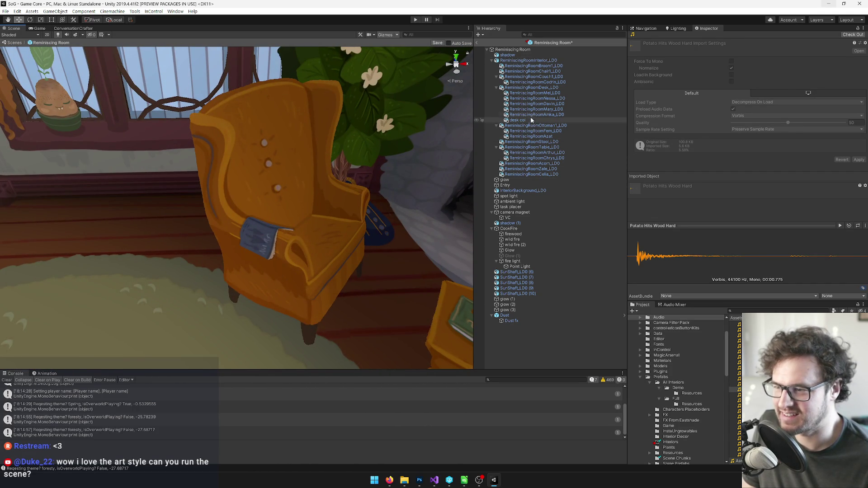
Select the Amka memento on the armchair and set its Custom UI to Amka Note.
{"action": "left_click", "coordinate": [532, 115]}
{"action": "left_click_drag", "start_coordinate": [339, 148], "coordinate": [316, 151]}
{"action": "scroll", "coordinate": [820, 156], "scroll_direction": "down", "scroll_amount": 8}
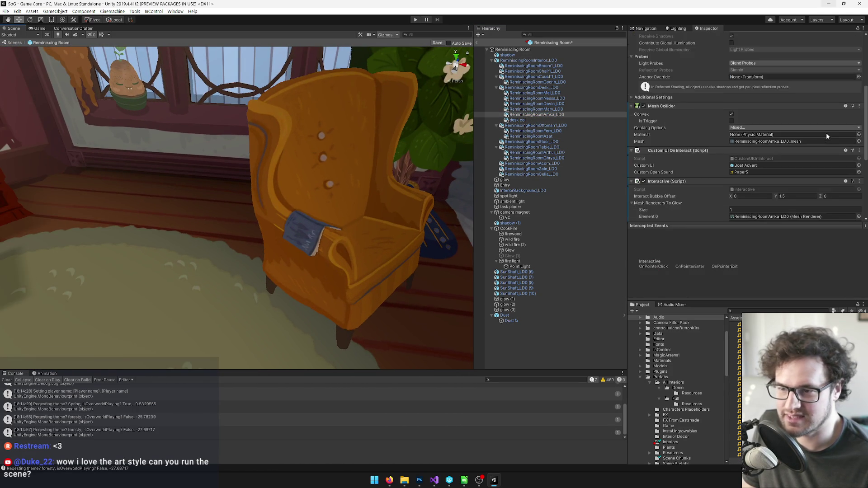
{"action": "left_click", "coordinate": [858, 104]}
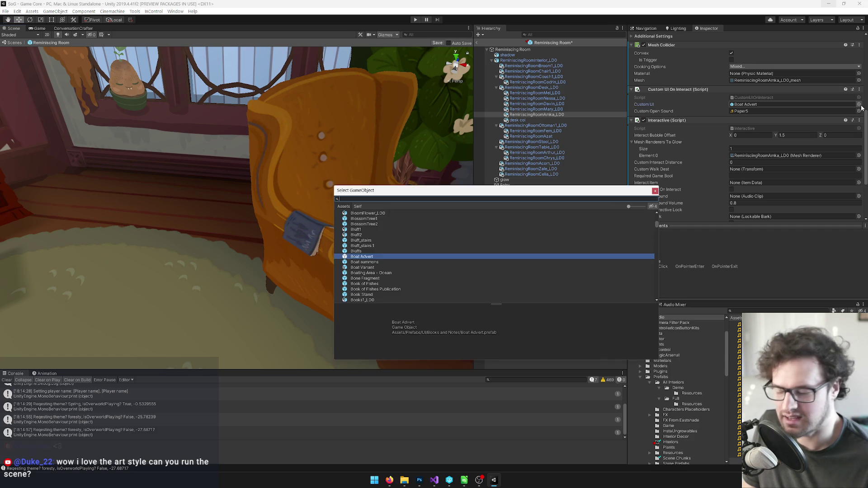
{"action": "type", "text": "amk"}
{"action": "double_click", "coordinate": [361, 218]}
Search Mary's Custom UI picker for 'mary' and close it without changing anything.
{"action": "left_click", "coordinate": [536, 109]}
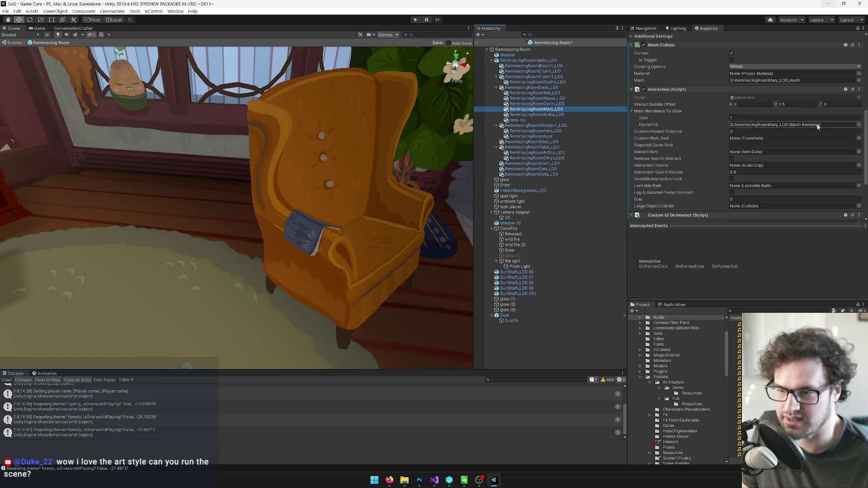
{"action": "scroll", "coordinate": [836, 135], "scroll_direction": "down", "scroll_amount": 5}
{"action": "left_click", "coordinate": [858, 152]}
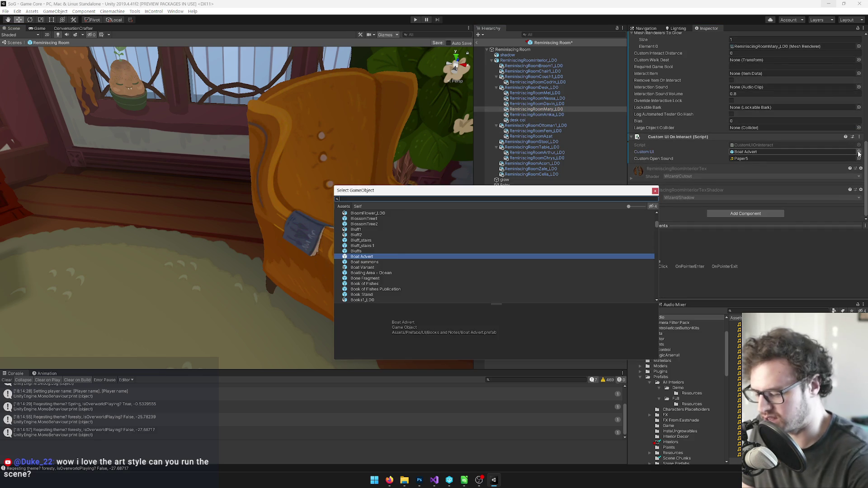
{"action": "type", "text": "mary"}
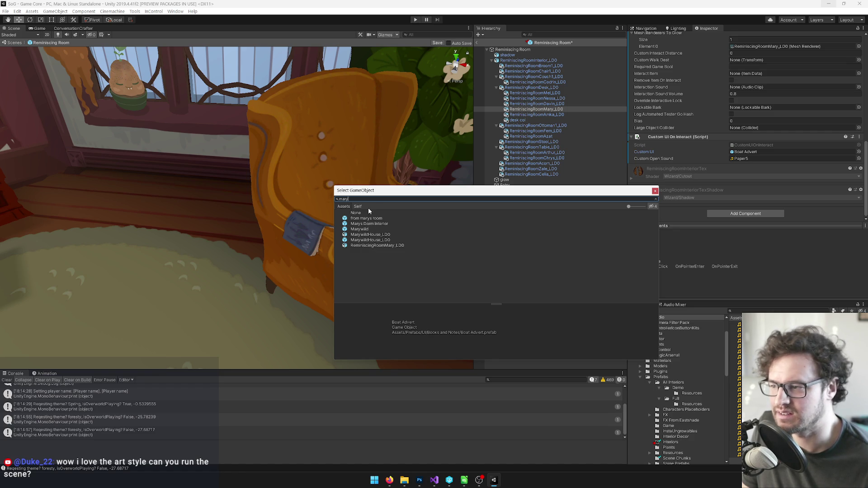
{"action": "left_click", "coordinate": [654, 191]}
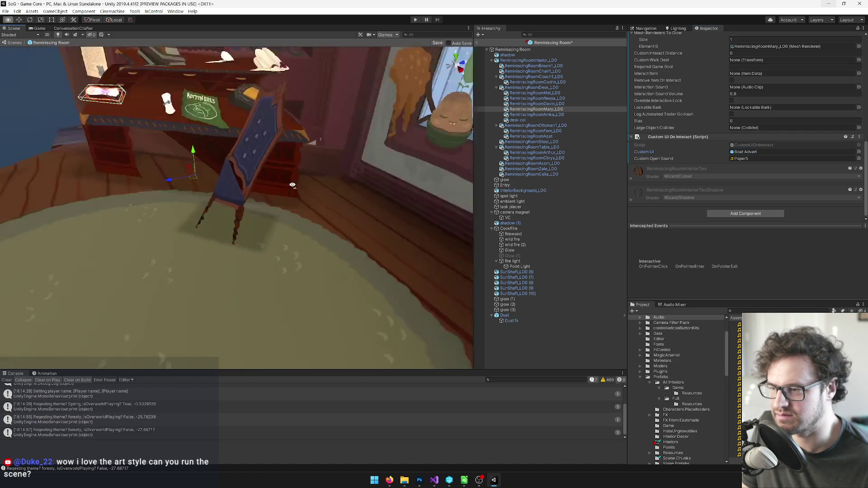
Select the Davin memento on the desk shelf and set its Custom UI to Davin Letter.
{"action": "scroll", "coordinate": [401, 169], "scroll_direction": "down", "scroll_amount": 5}
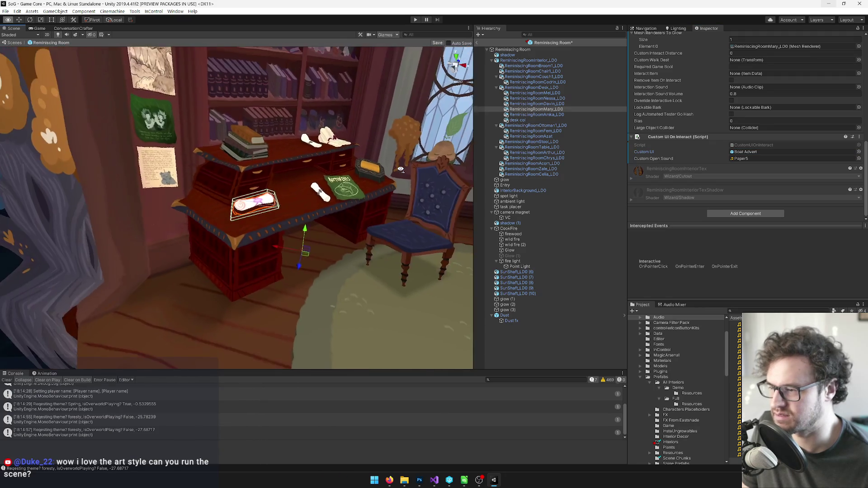
{"action": "scroll", "coordinate": [398, 157], "scroll_direction": "up", "scroll_amount": 8}
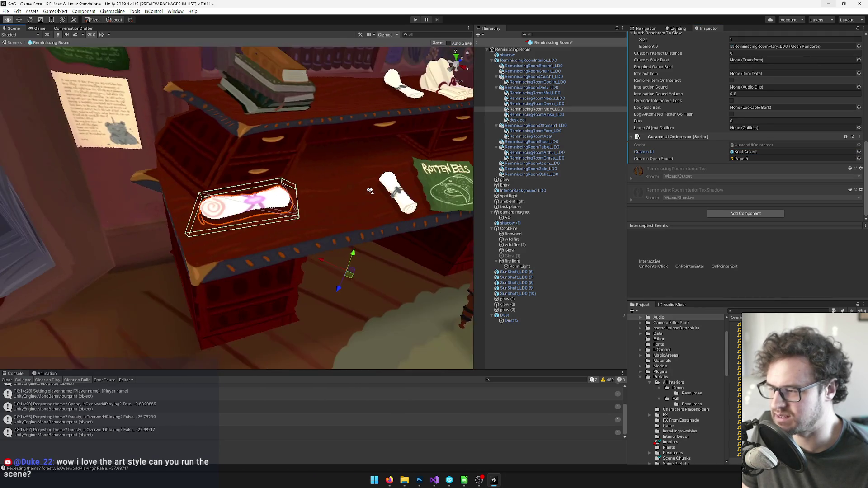
{"action": "mouse_move", "coordinate": [369, 190]}
{"action": "left_mouse_down"}
{"action": "mouse_move", "coordinate": [246, 215]}
{"action": "mouse_move", "coordinate": [247, 189]}
{"action": "left_mouse_up"}
{"action": "left_click", "coordinate": [524, 104]}
{"action": "scroll", "coordinate": [277, 227], "scroll_direction": "up", "scroll_amount": 5}
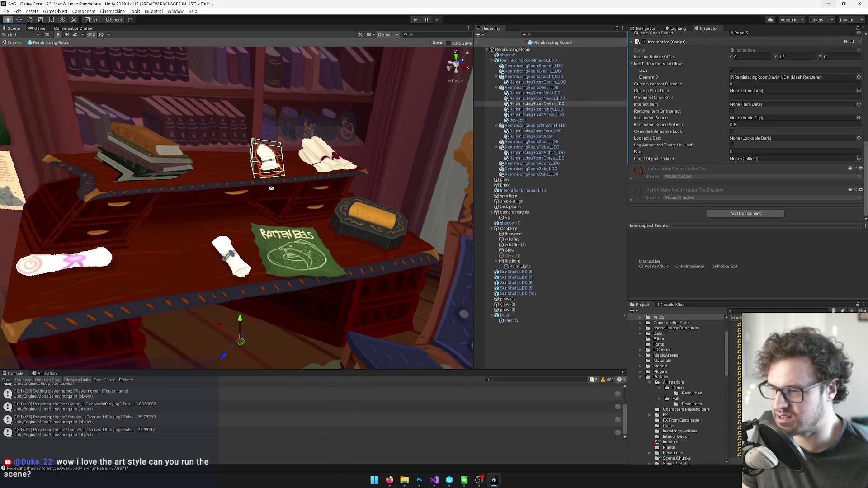
{"action": "scroll", "coordinate": [787, 119], "scroll_direction": "up", "scroll_amount": 3}
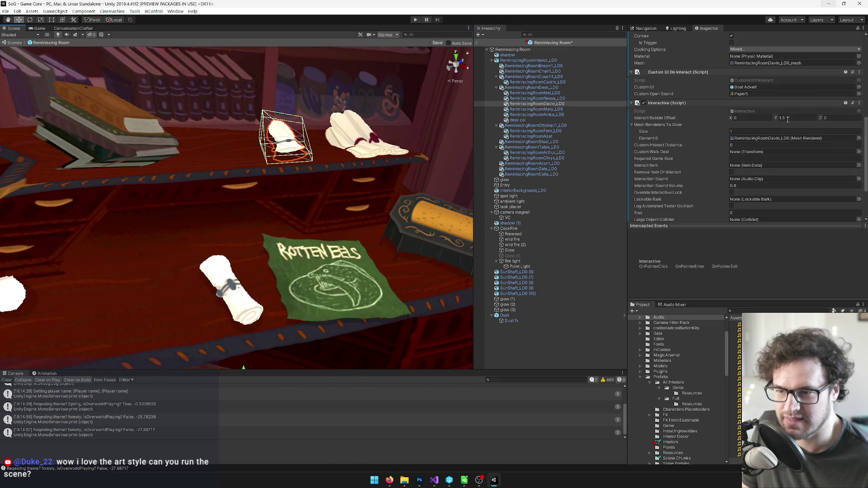
{"action": "left_click", "coordinate": [858, 86]}
{"action": "type", "text": "davi"}
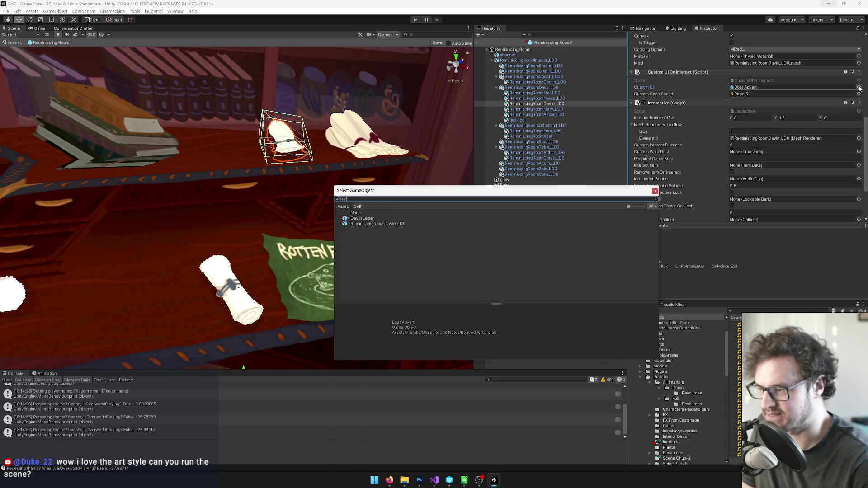
{"action": "left_click", "coordinate": [362, 218]}
{"action": "key", "text": "Return"}
{"action": "mouse_move", "coordinate": [288, 218]}
{"action": "left_mouse_down"}
{"action": "mouse_move", "coordinate": [212, 228]}
{"action": "mouse_move", "coordinate": [311, 228]}
{"action": "mouse_move", "coordinate": [407, 186]}
{"action": "left_mouse_up"}
{"action": "left_click", "coordinate": [423, 177]}
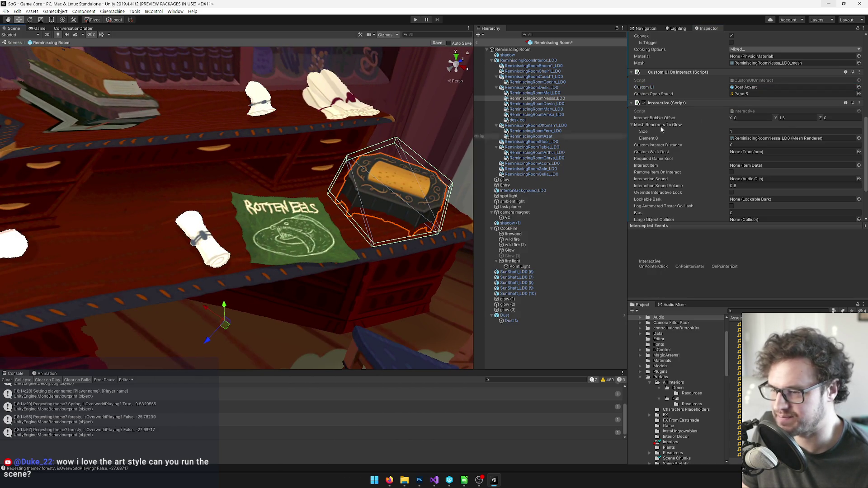
{"action": "left_click", "coordinate": [858, 87]}
{"action": "type", "text": "nessa"}
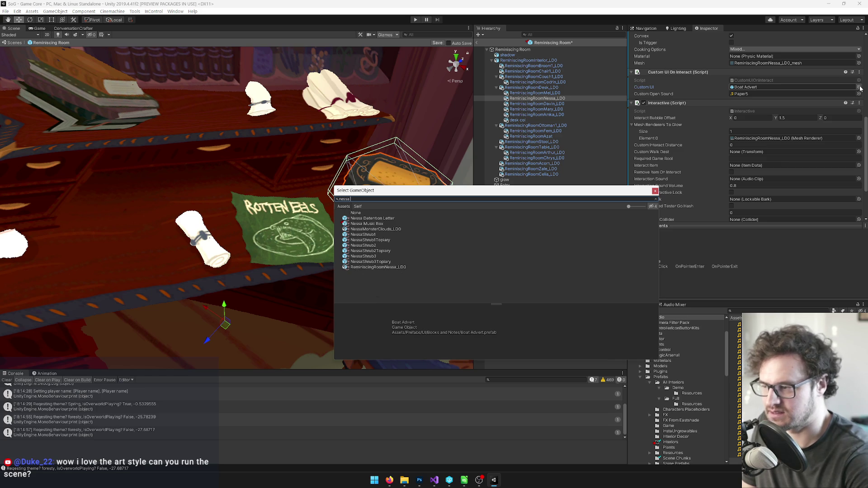
{"action": "double_click", "coordinate": [366, 224]}
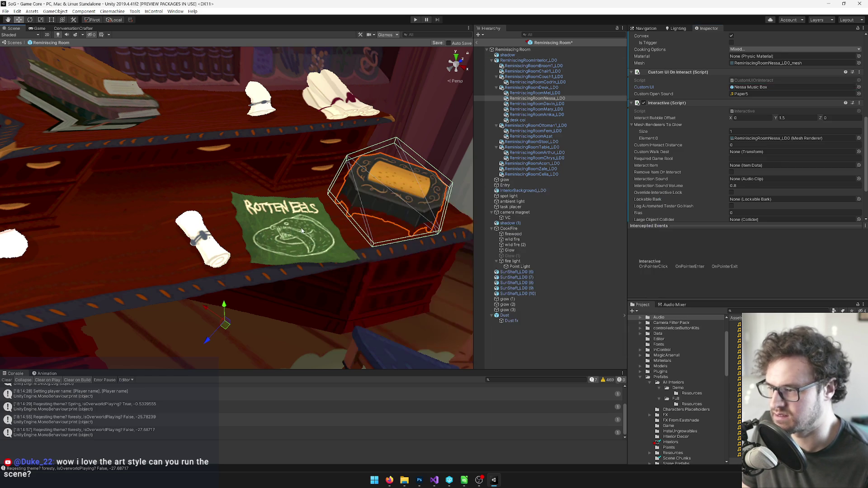
{"action": "left_click", "coordinate": [302, 231]}
{"action": "scroll", "coordinate": [736, 70], "scroll_direction": "down", "scroll_amount": 3}
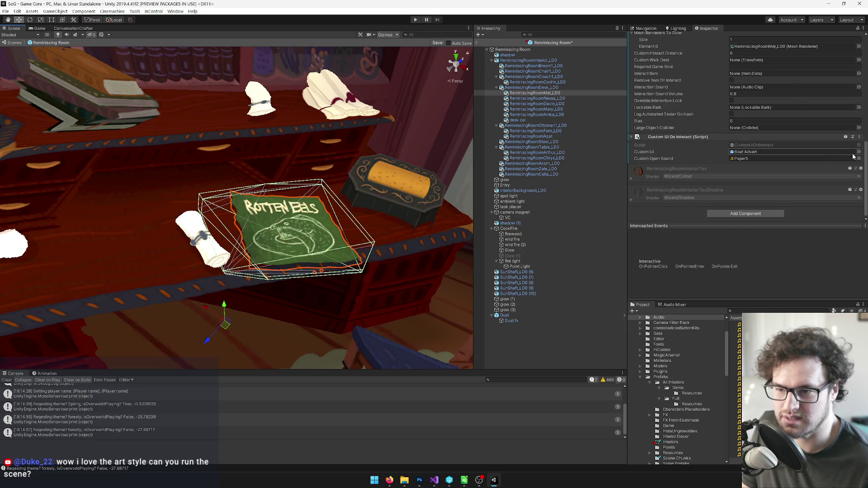
{"action": "left_click", "coordinate": [858, 152]}
{"action": "type", "text": "mary"}
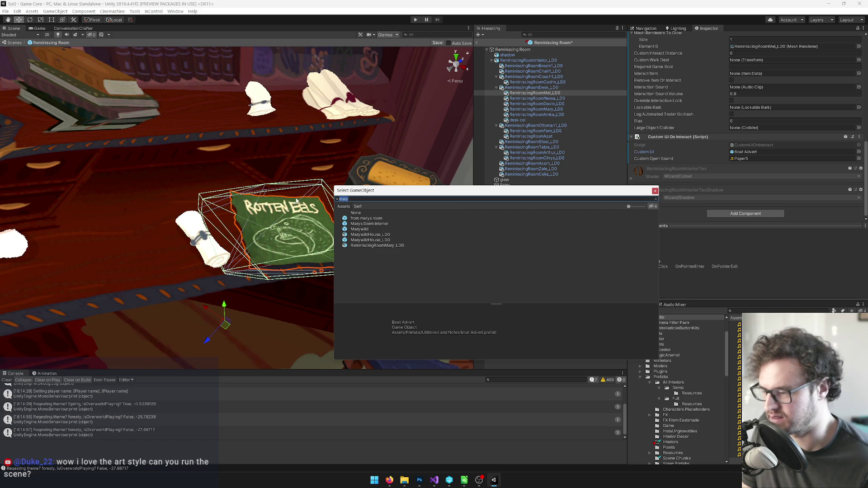
{"action": "key", "text": "BackSpace"}
{"action": "key", "text": "BackSpace"}
{"action": "key", "text": "BackSpace"}
{"action": "type", "text": "band"}
{"action": "key", "text": "BackSpace"}
{"action": "key", "text": "BackSpace"}
{"action": "key", "text": "BackSpace"}
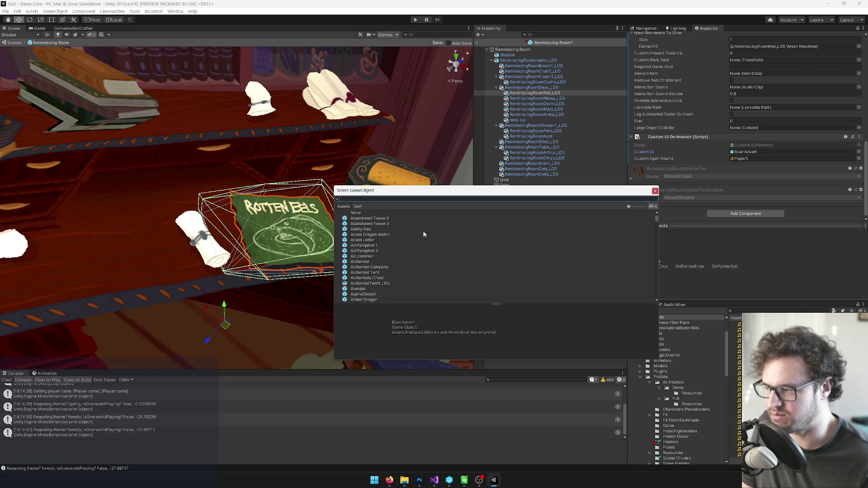
{"action": "left_click", "coordinate": [654, 190]}
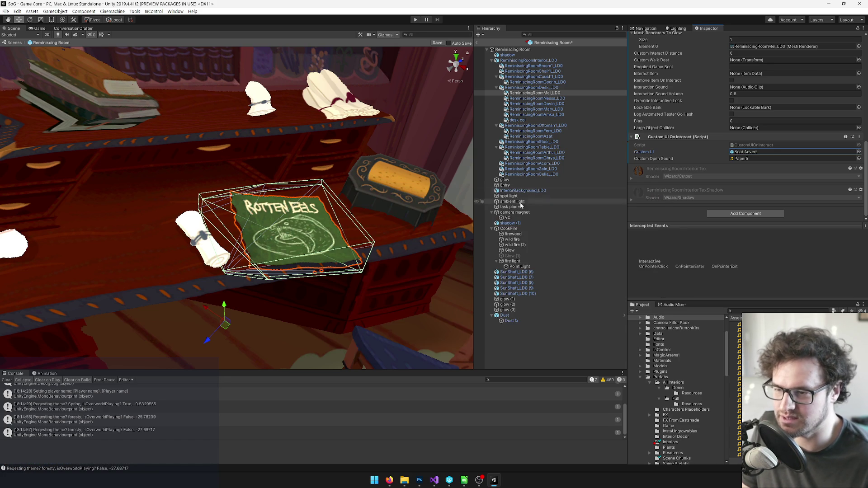
{"action": "left_click", "coordinate": [291, 213]}
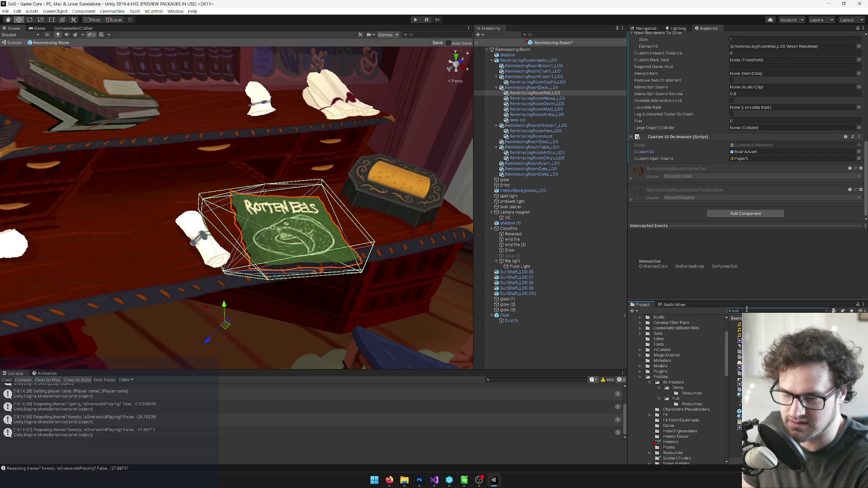
Open the Mementos UI prefab folder and review the Celia Postcard and Codrin Article prefabs.
{"action": "type", "text": "men"}
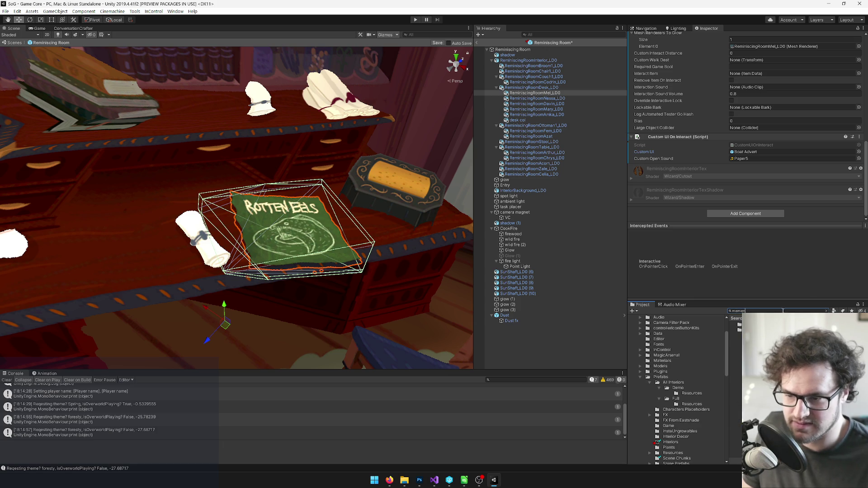
{"action": "left_click", "coordinate": [733, 324]}
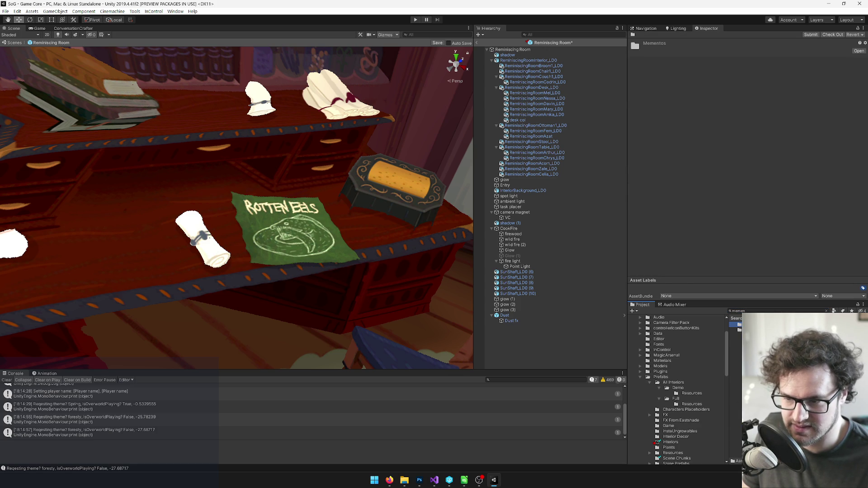
{"action": "double_click", "coordinate": [733, 324]}
{"action": "left_click", "coordinate": [734, 335]}
{"action": "right_click", "coordinate": [734, 335]}
{"action": "key", "text": "Escape"}
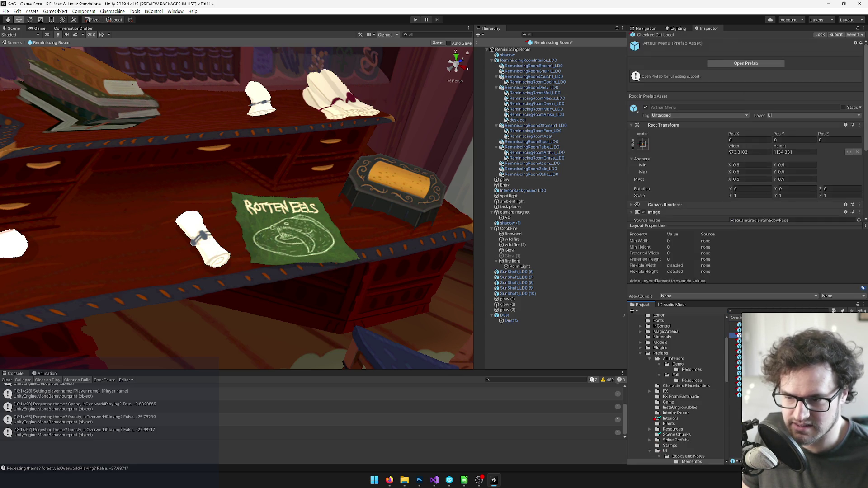
{"action": "left_click", "coordinate": [734, 346]}
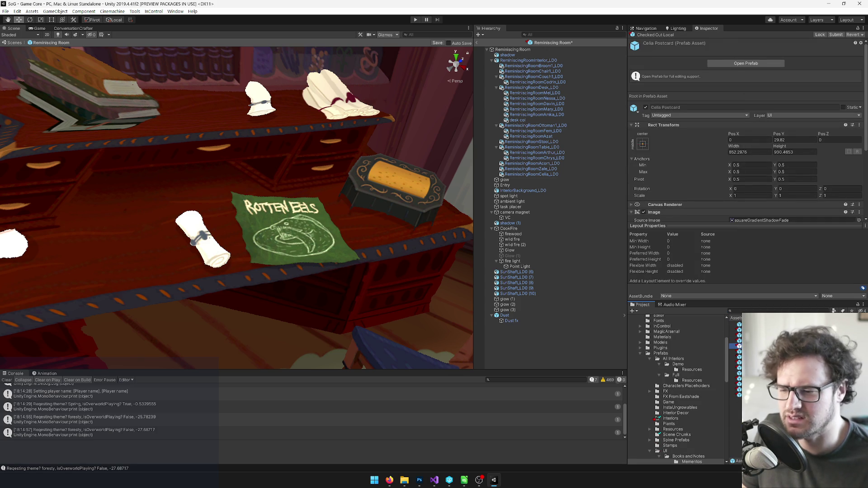
{"action": "key", "text": "Down"}
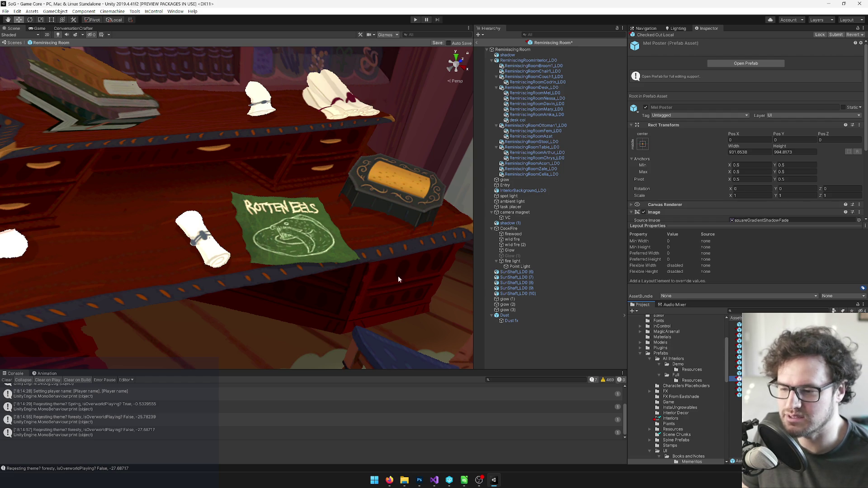
{"action": "left_click", "coordinate": [290, 235]}
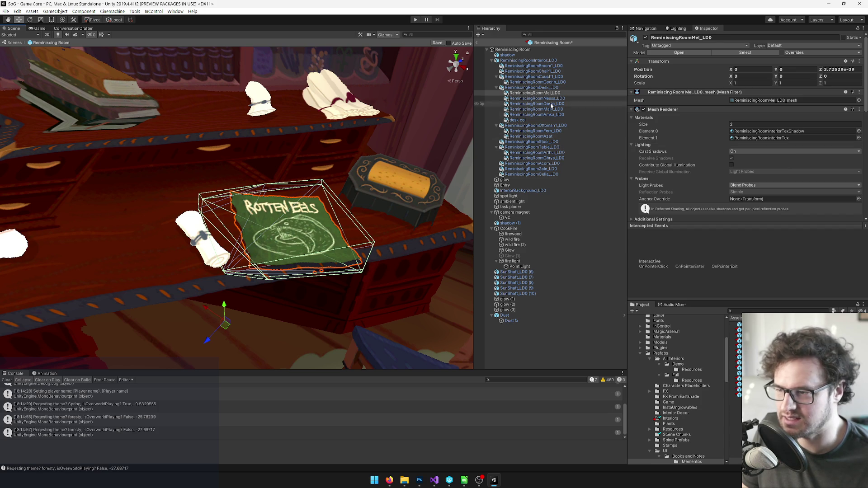
Set the Rotten Eels poster's Custom UI On Interact to Mel Poster.
{"action": "scroll", "coordinate": [797, 129], "scroll_direction": "down", "scroll_amount": 3}
{"action": "scroll", "coordinate": [795, 126], "scroll_direction": "down", "scroll_amount": 6}
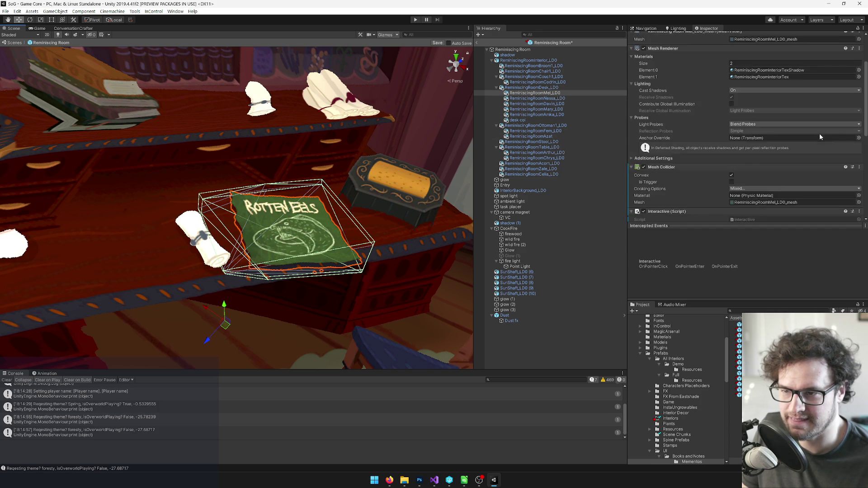
{"action": "scroll", "coordinate": [835, 135], "scroll_direction": "down", "scroll_amount": 4}
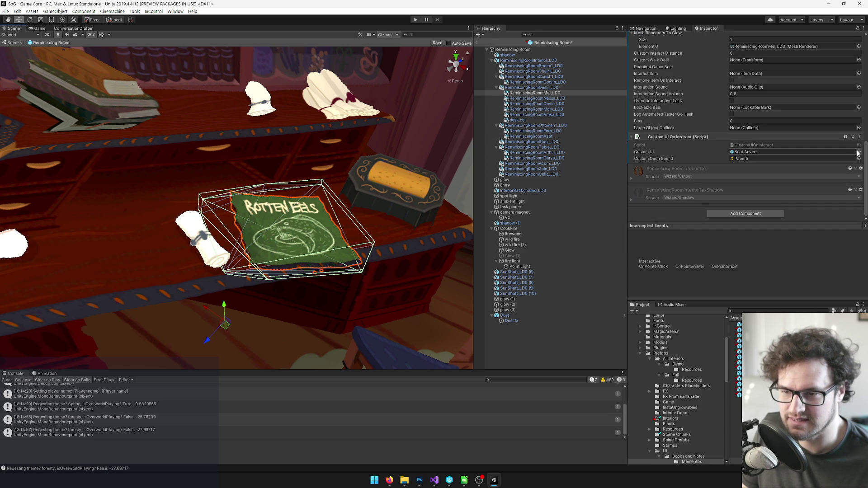
{"action": "left_click", "coordinate": [858, 152]}
{"action": "type", "text": "mel"}
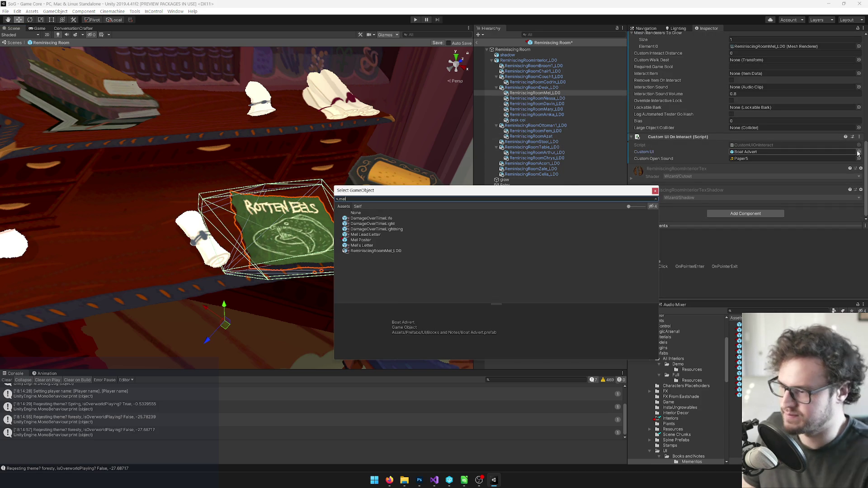
{"action": "double_click", "coordinate": [373, 240]}
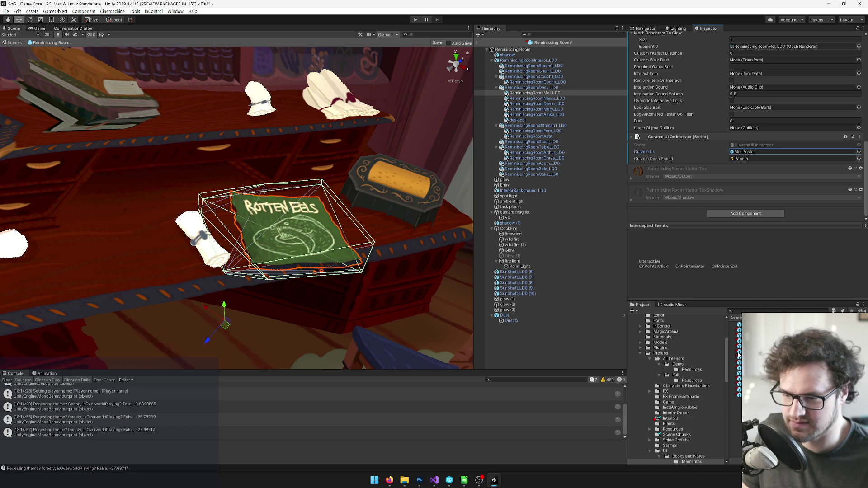
{"action": "scroll", "coordinate": [373, 268], "scroll_direction": "down", "scroll_amount": 10}
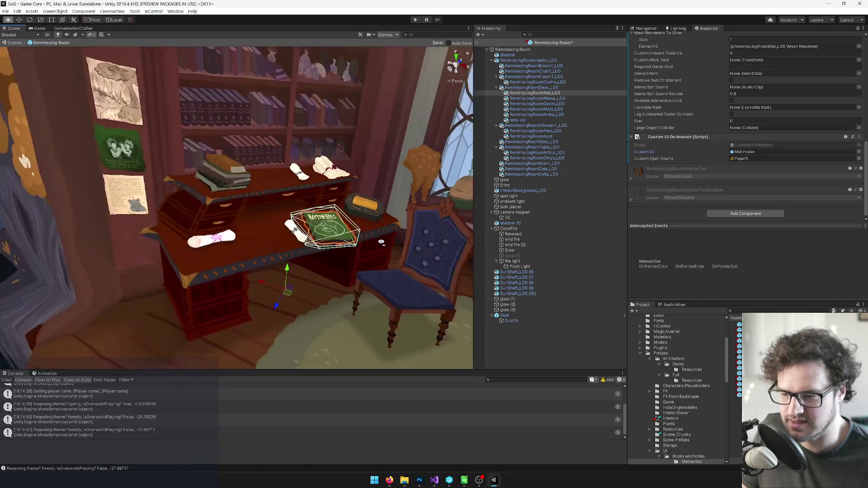
Frame ReminiscingRoomCodrin_LD0 under the couch and set its Custom UI to Codrin Article.
{"action": "mouse_move", "coordinate": [370, 251]}
{"action": "left_mouse_down"}
{"action": "mouse_move", "coordinate": [345, 226]}
{"action": "mouse_move", "coordinate": [398, 247]}
{"action": "left_mouse_up"}
{"action": "left_click", "coordinate": [537, 82]}
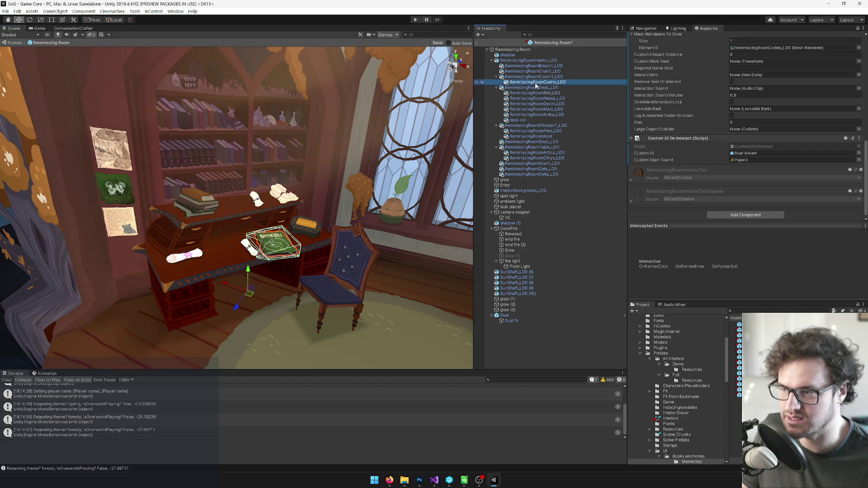
{"action": "key", "text": "f"}
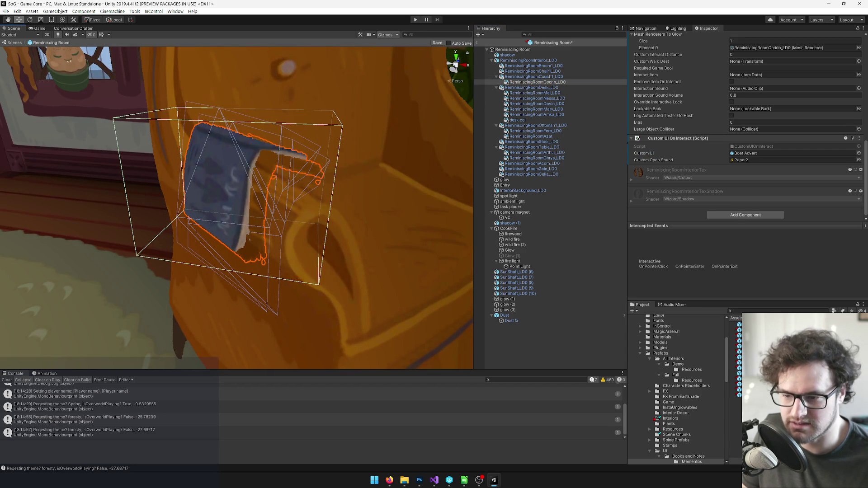
{"action": "left_click", "coordinate": [858, 153]}
{"action": "type", "text": "codr"}
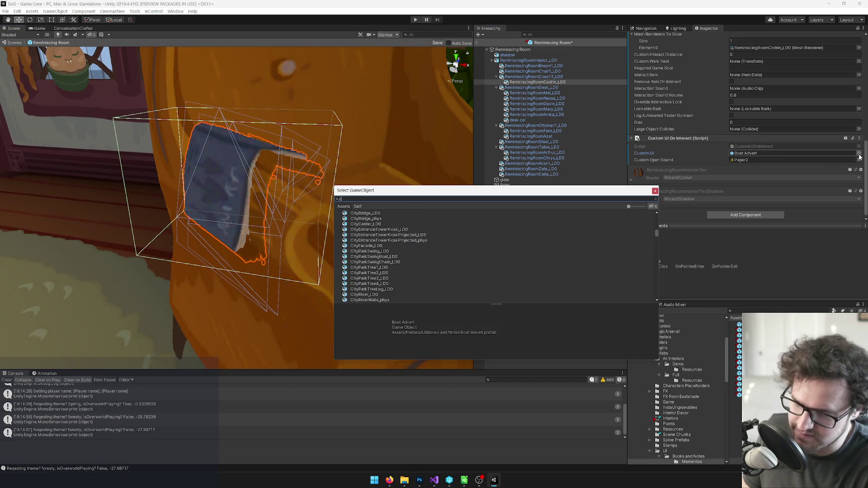
{"action": "double_click", "coordinate": [364, 218]}
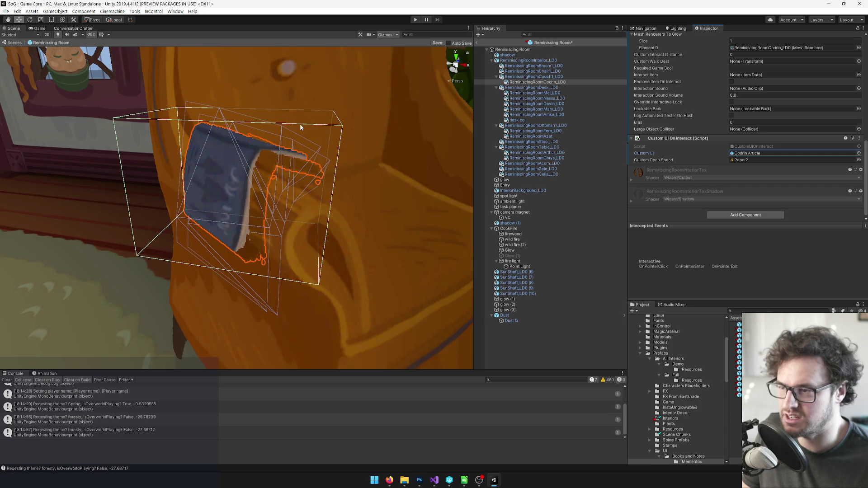
{"action": "scroll", "coordinate": [310, 123], "scroll_direction": "down", "scroll_amount": 5}
{"action": "left_click", "coordinate": [533, 65]}
{"action": "left_click_drag", "start_coordinate": [256, 140], "coordinate": [378, 140]}
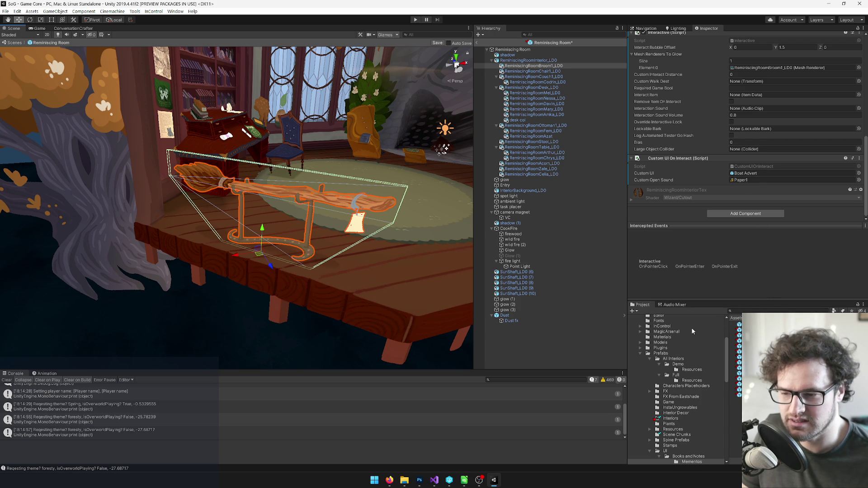
Frame the broom, then check the rem room objects card on the Trello board.
{"action": "key", "text": "f"}
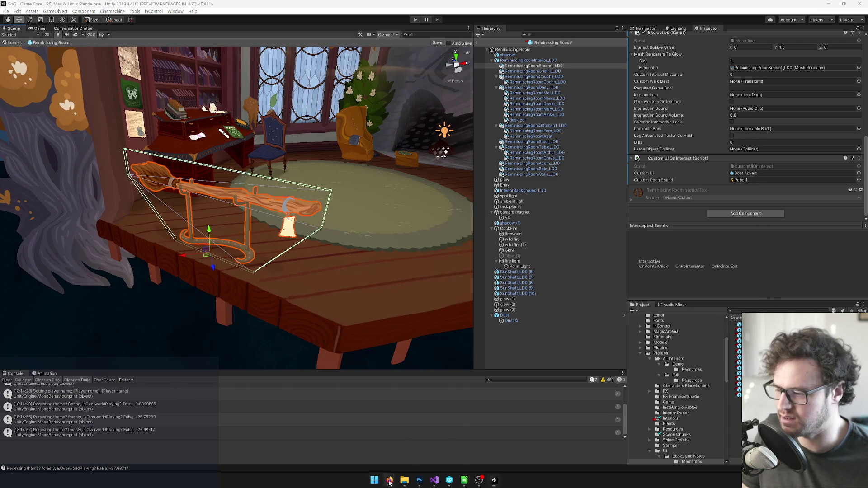
{"action": "mouse_move", "coordinate": [388, 482]}
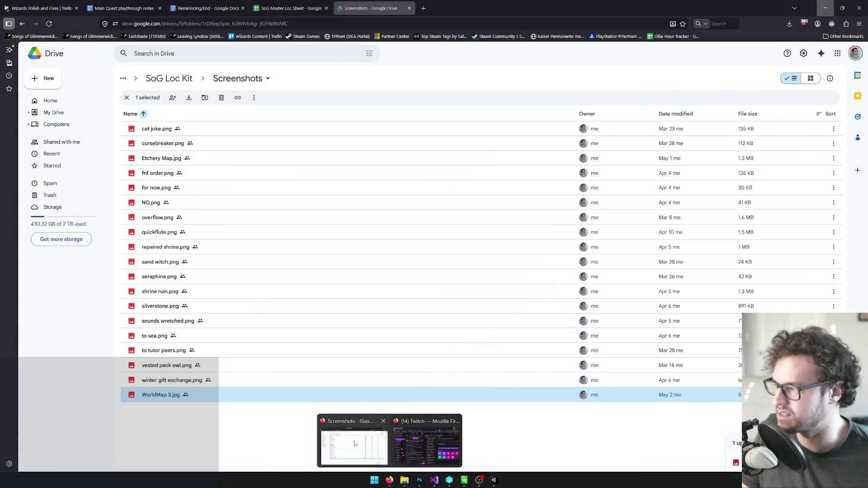
{"action": "left_click", "coordinate": [355, 442]}
{"action": "left_click", "coordinate": [41, 8]}
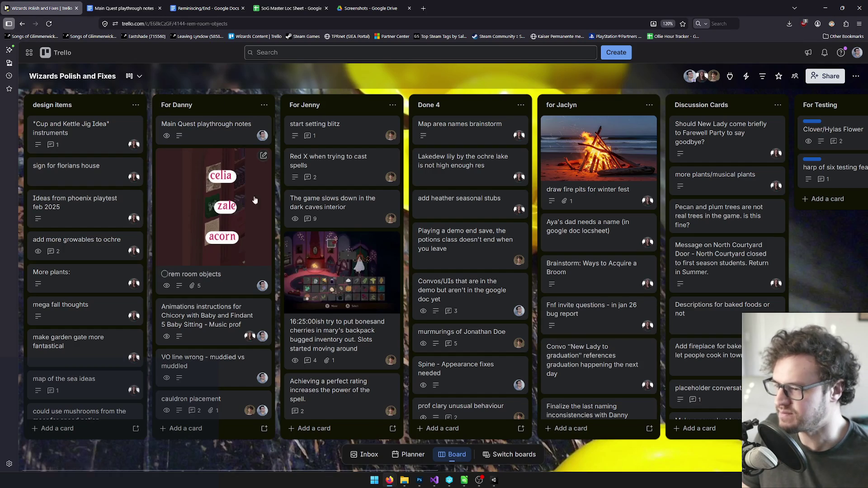
{"action": "left_click", "coordinate": [239, 199]}
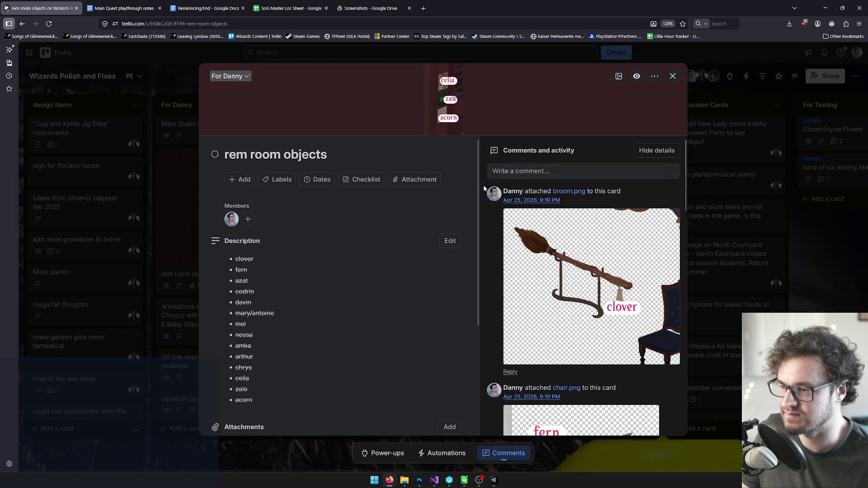
{"action": "left_click", "coordinate": [672, 77]}
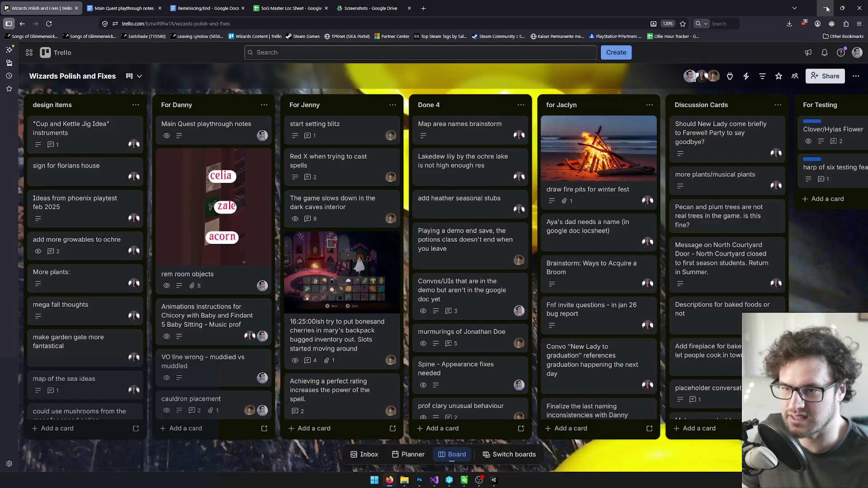
{"action": "key", "text": "alt+Tab"}
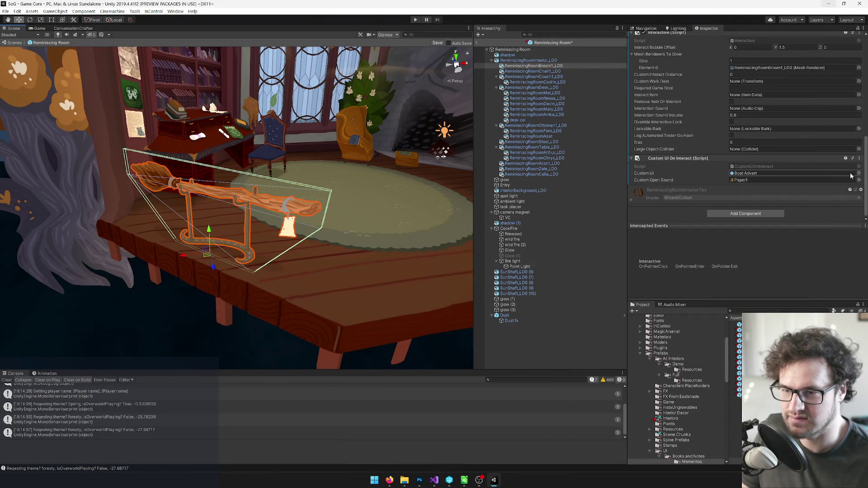
Set the broom's Custom UI to Clover Note 2.
{"action": "left_click", "coordinate": [858, 173]}
{"action": "type", "text": "clov"}
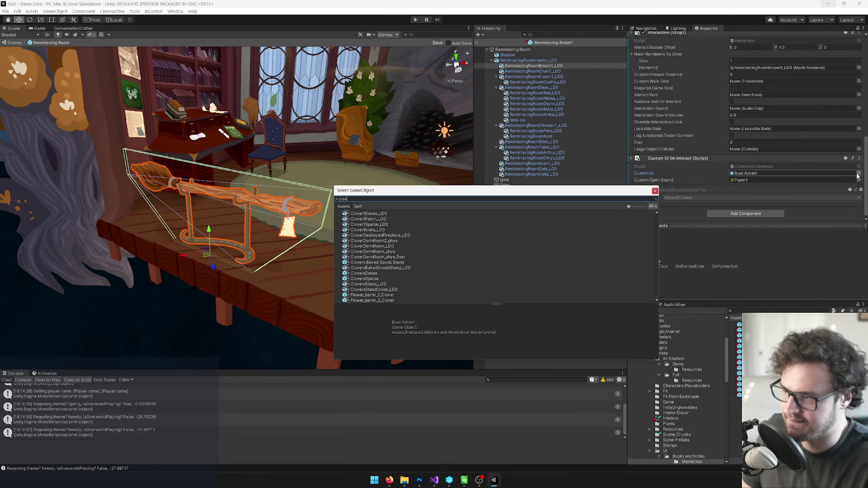
{"action": "type", "text": "er"}
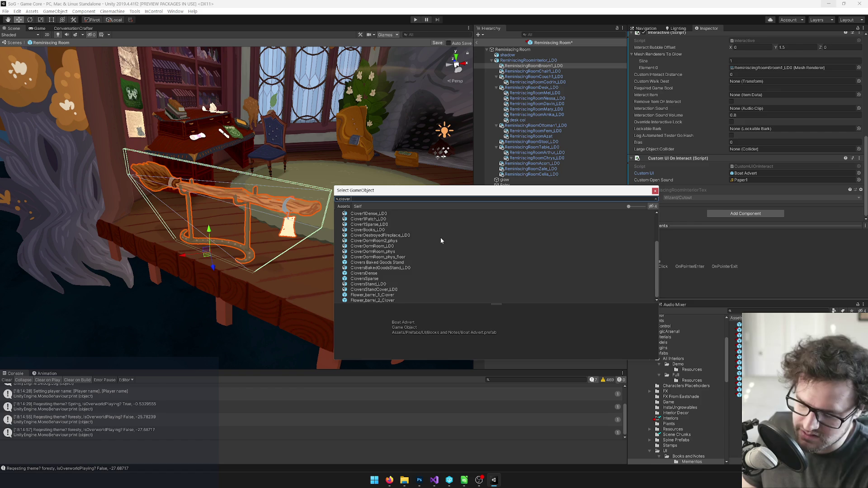
{"action": "type", "text": " no"}
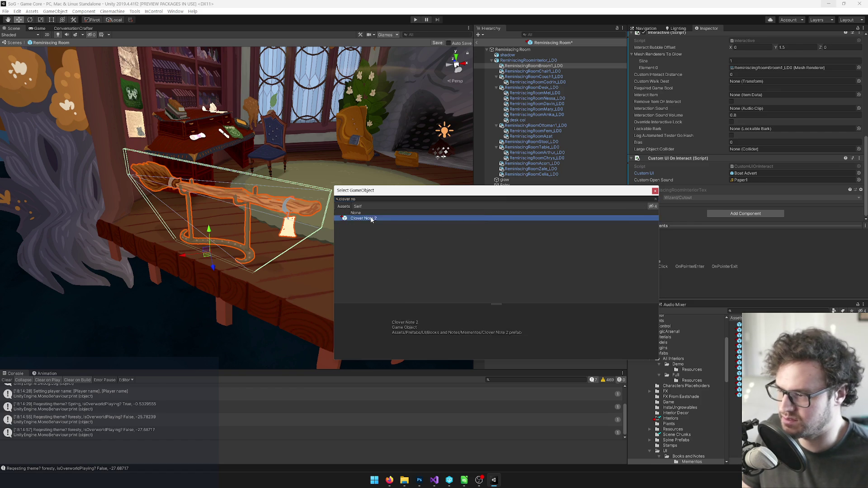
{"action": "double_click", "coordinate": [370, 220]}
{"action": "mouse_move", "coordinate": [311, 236]}
{"action": "left_mouse_down"}
{"action": "mouse_move", "coordinate": [280, 226]}
{"action": "mouse_move", "coordinate": [300, 220]}
{"action": "left_mouse_up"}
Scroll the rem room objects card down to the codrin.png desk image, then return to Unity.
{"action": "key", "text": "alt+Tab"}
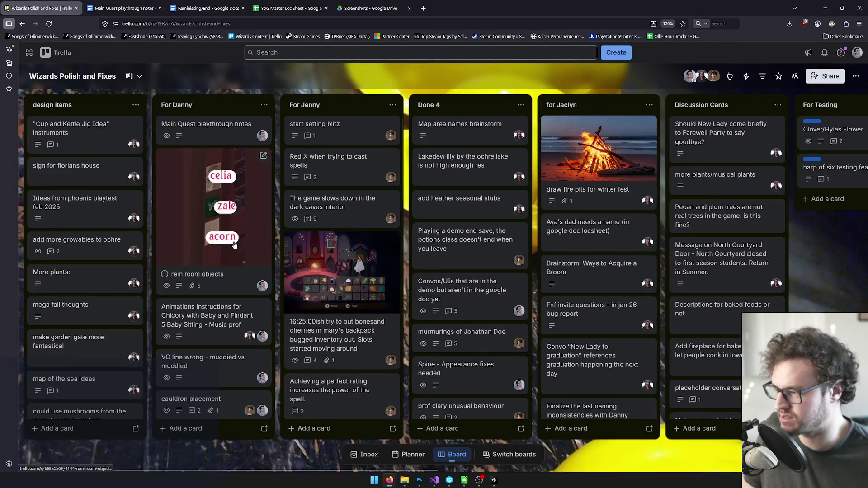
{"action": "left_click", "coordinate": [234, 244]}
{"action": "scroll", "coordinate": [597, 275], "scroll_direction": "down", "scroll_amount": 4}
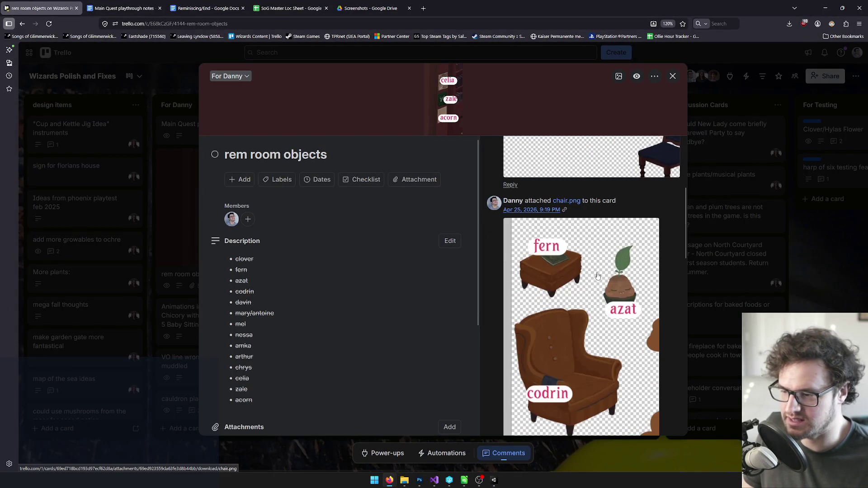
{"action": "scroll", "coordinate": [597, 275], "scroll_direction": "down", "scroll_amount": 5}
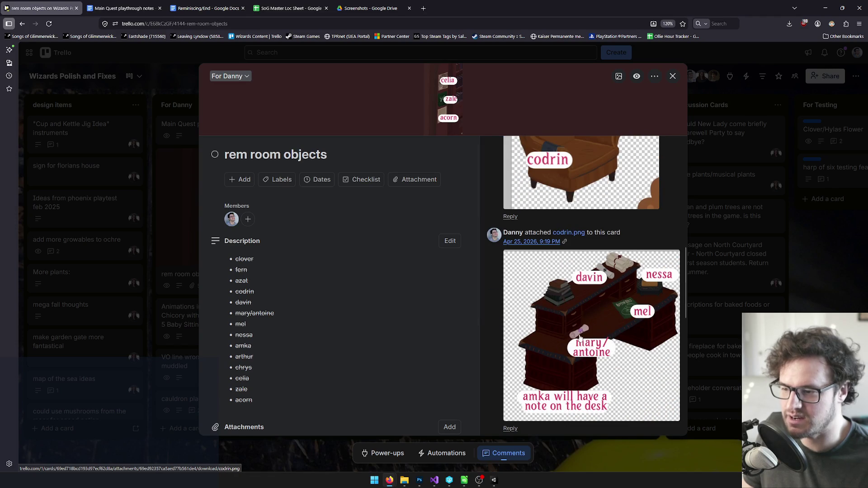
{"action": "key", "text": "alt+Tab"}
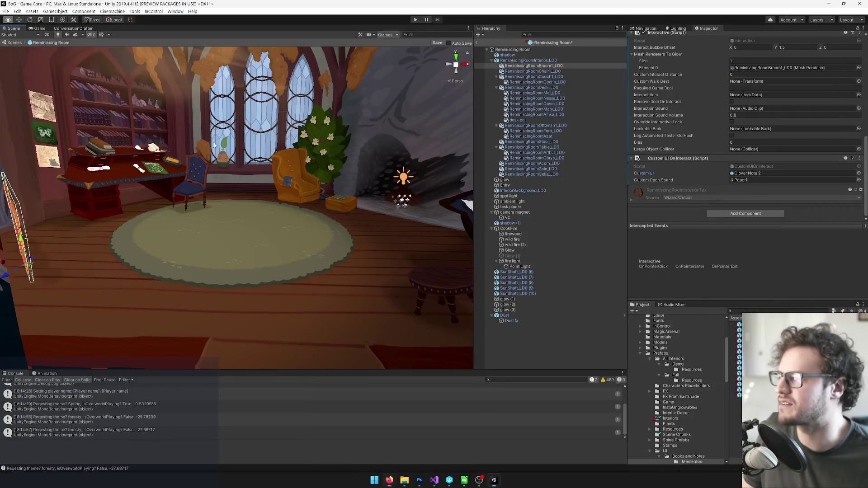
Set the ReminiscingRoomMary_LD0 desk prop's Custom UI to Wedding Invite.
{"action": "left_click", "coordinate": [242, 256]}
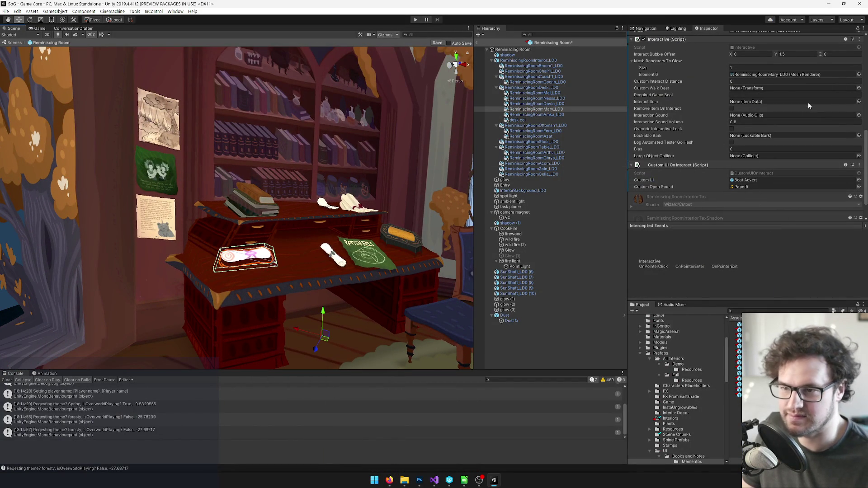
{"action": "left_click", "coordinate": [858, 180]}
{"action": "type", "text": "weddi"}
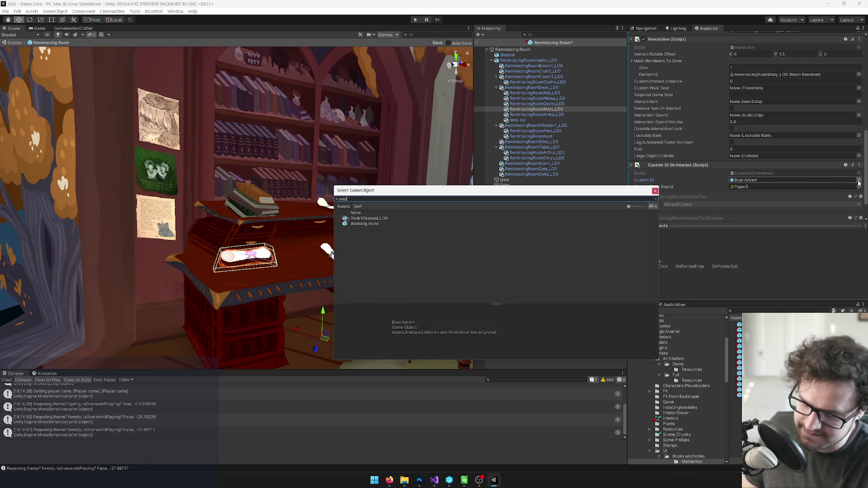
{"action": "double_click", "coordinate": [364, 218]}
Check the desk prop against the browser reference card, then save the Reminiscing Room prefab.
{"action": "left_click_drag", "start_coordinate": [343, 226], "coordinate": [276, 234]}
{"action": "key", "text": "alt+Tab"}
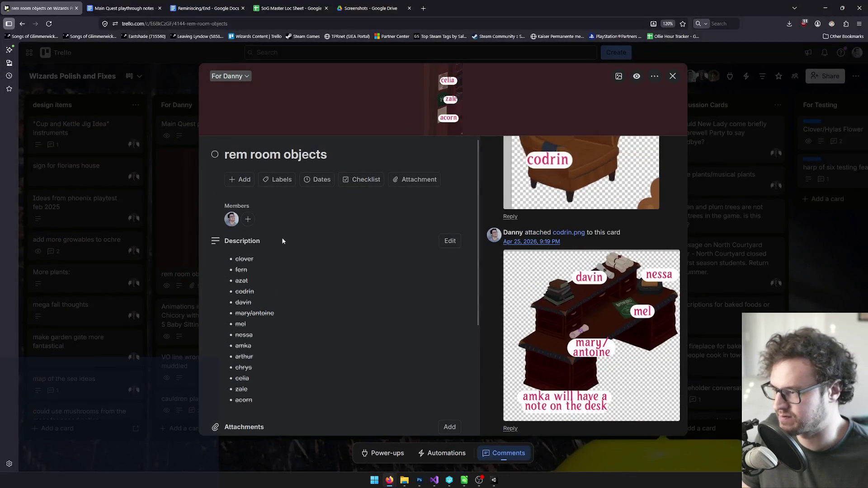
{"action": "scroll", "coordinate": [589, 299], "scroll_direction": "down", "scroll_amount": 3}
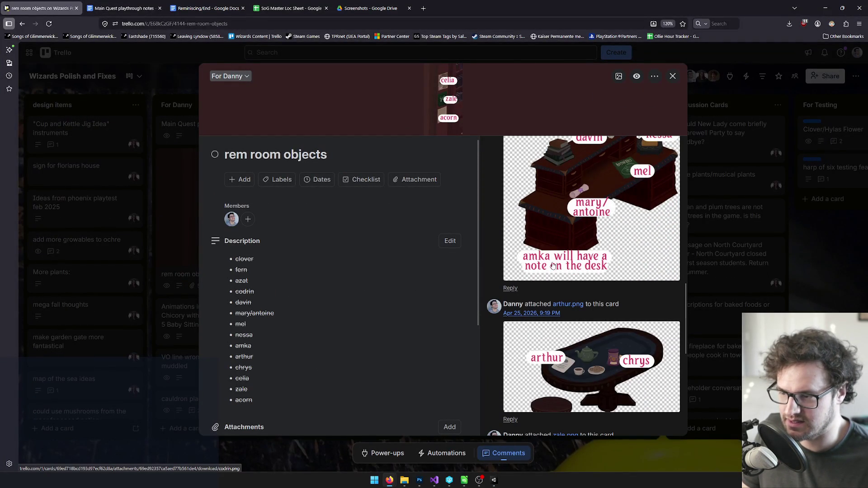
{"action": "scroll", "coordinate": [581, 267], "scroll_direction": "up", "scroll_amount": 1}
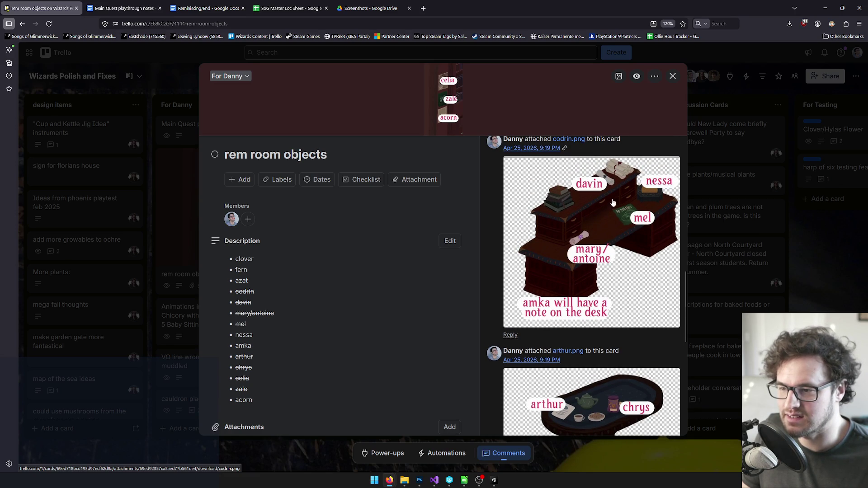
{"action": "key", "text": "alt+Tab"}
{"action": "left_click_drag", "start_coordinate": [240, 204], "coordinate": [206, 183]}
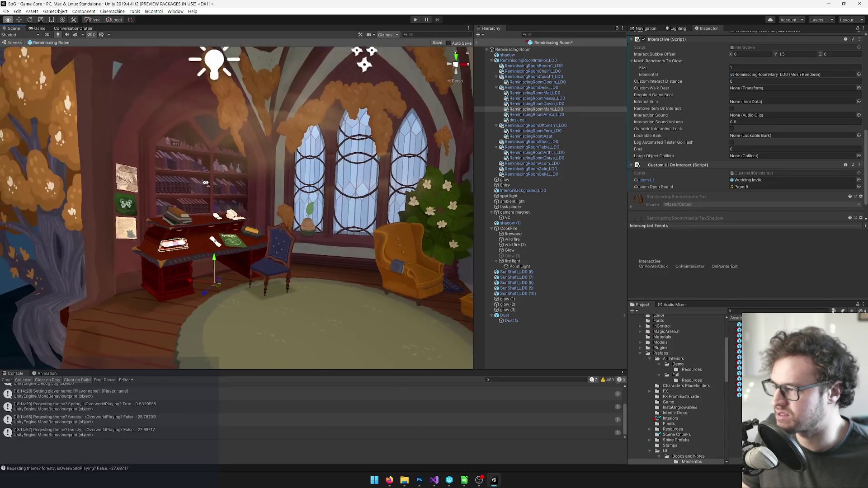
{"action": "scroll", "coordinate": [205, 183], "scroll_direction": "up", "scroll_amount": 10}
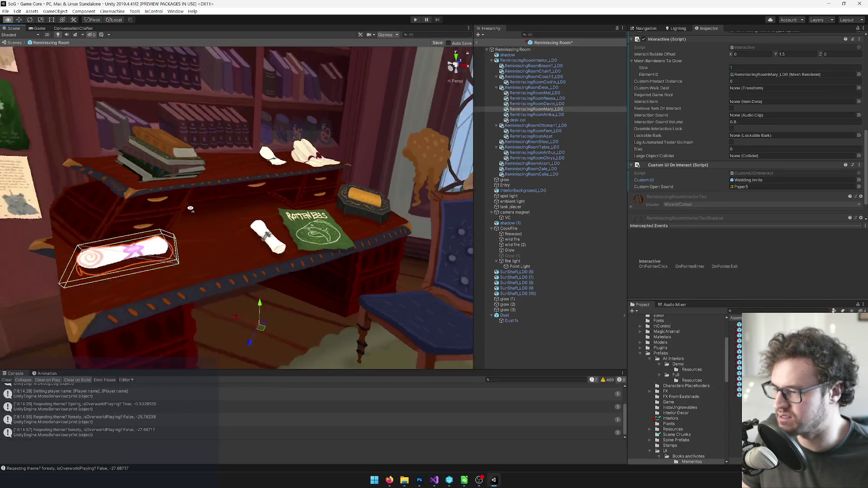
{"action": "scroll", "coordinate": [190, 208], "scroll_direction": "down", "scroll_amount": 10}
{"action": "key", "text": "alt+Tab"}
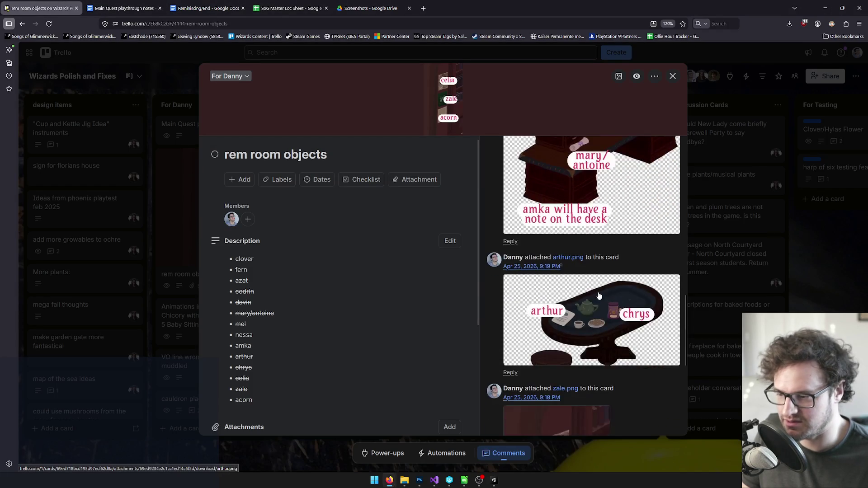
{"action": "scroll", "coordinate": [597, 295], "scroll_direction": "down", "scroll_amount": 6}
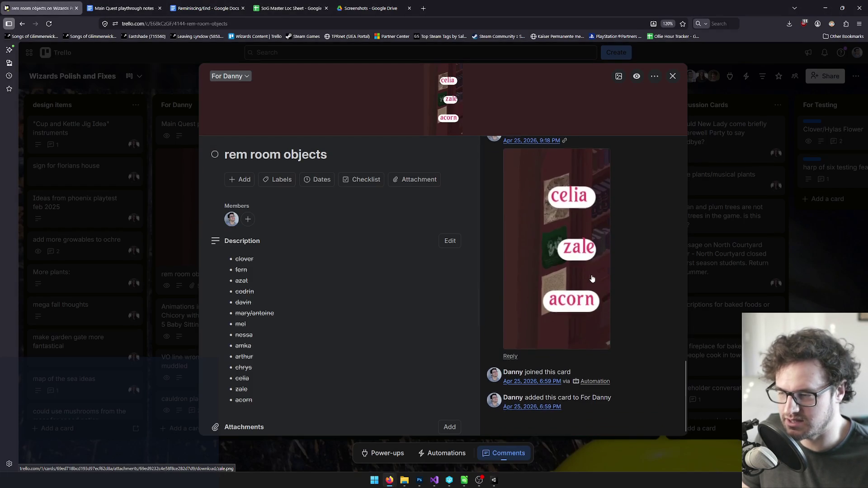
{"action": "scroll", "coordinate": [591, 277], "scroll_direction": "up", "scroll_amount": 5}
{"action": "key", "text": "alt+Tab"}
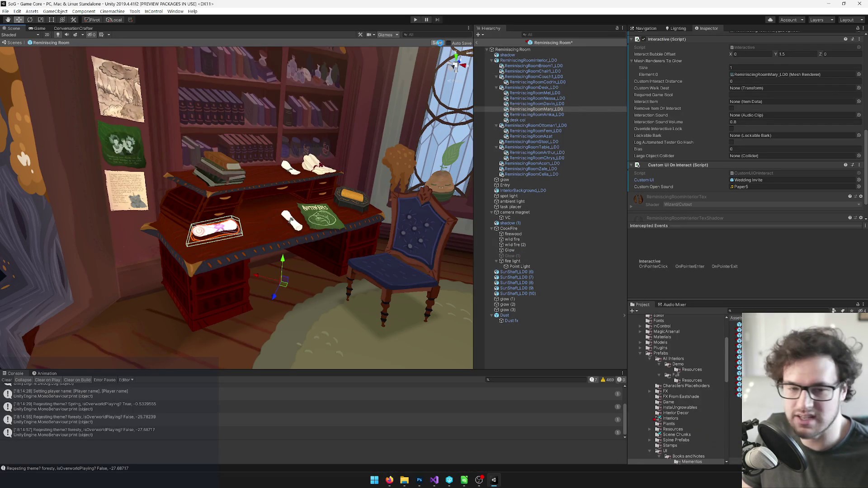
{"action": "left_click", "coordinate": [437, 43]}
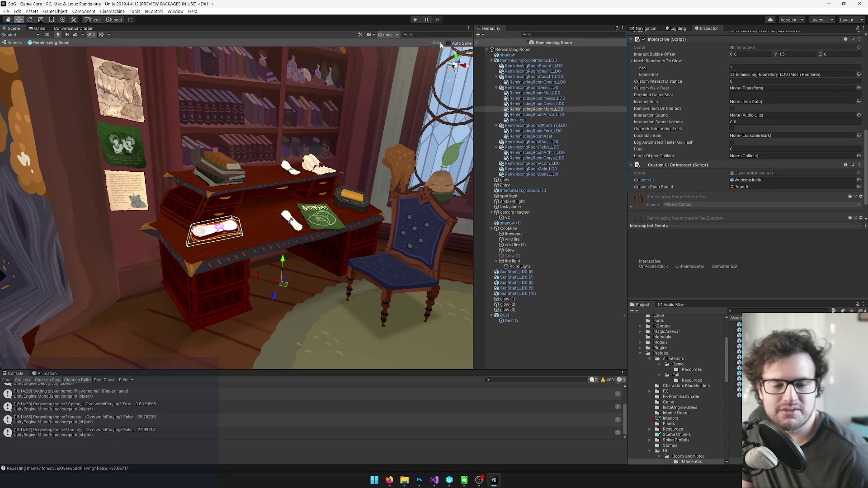
Leave the Reminiscing Room prefab and go back to the main scene.
{"action": "scroll", "coordinate": [372, 61], "scroll_direction": "down", "scroll_amount": 3}
{"action": "left_click_drag", "start_coordinate": [372, 61], "coordinate": [474, 42]}
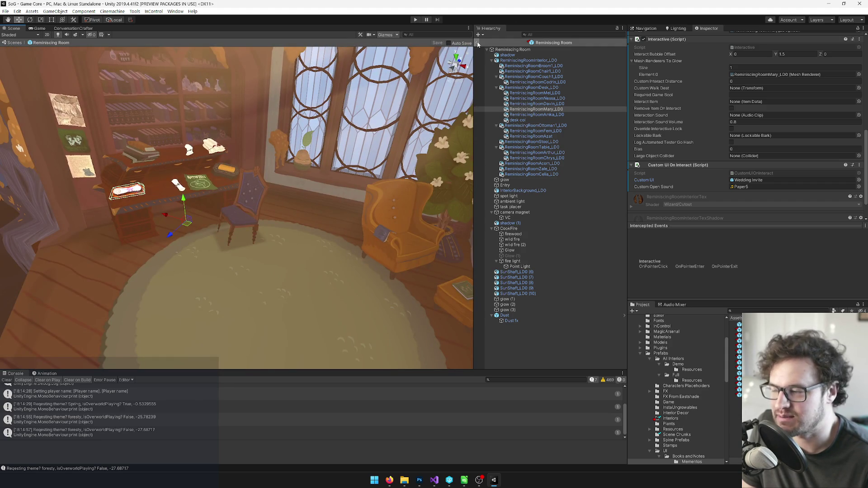
{"action": "left_click", "coordinate": [477, 44]}
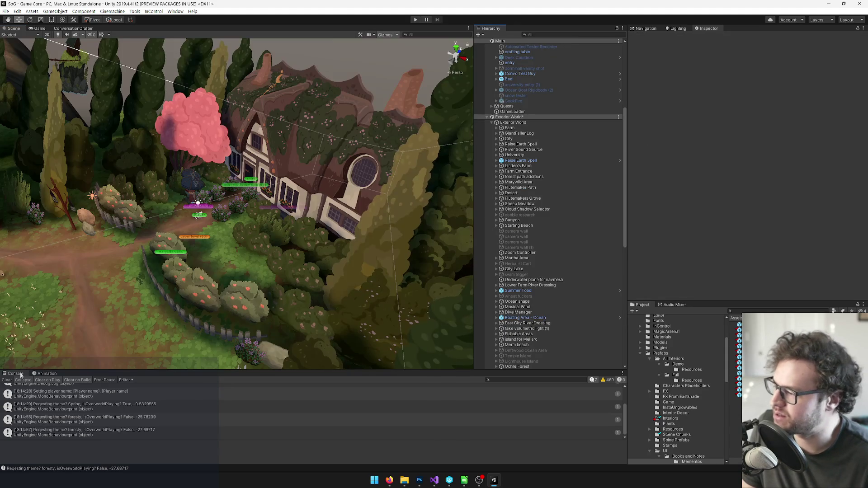
Switch to the Game view and start the game in Play mode.
{"action": "mouse_move", "coordinate": [140, 243]}
{"action": "left_mouse_down"}
{"action": "mouse_move", "coordinate": [229, 242]}
{"action": "mouse_move", "coordinate": [316, 149]}
{"action": "left_mouse_up"}
{"action": "key", "text": "ctrl+2"}
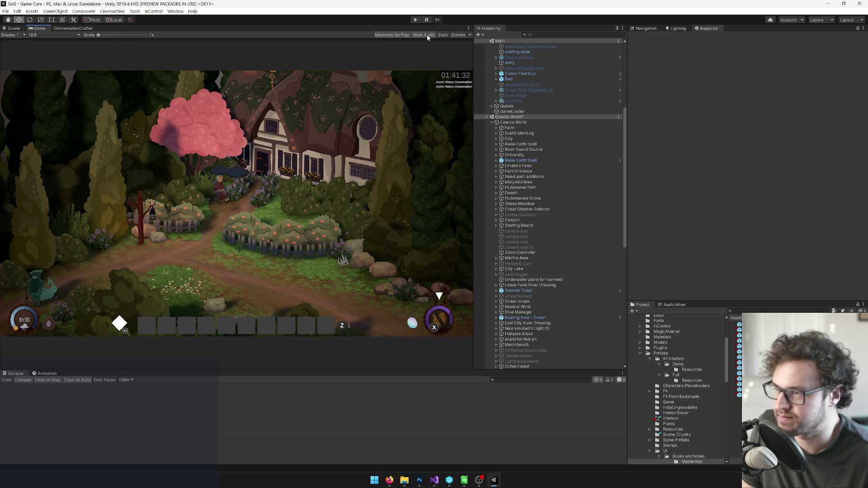
{"action": "left_click", "coordinate": [415, 19]}
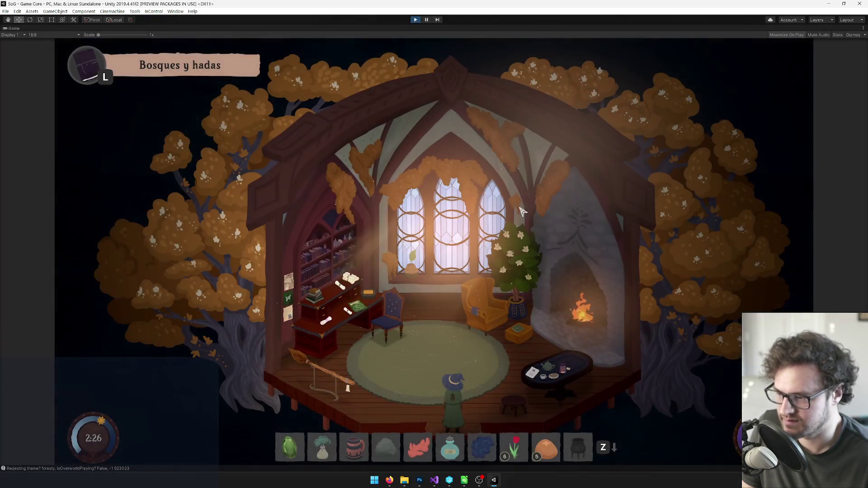
Focus the running game, open the inventory with L, then bring up the pause menu with Escape.
{"action": "right_click", "coordinate": [19, 29]}
{"action": "left_click", "coordinate": [406, 170]}
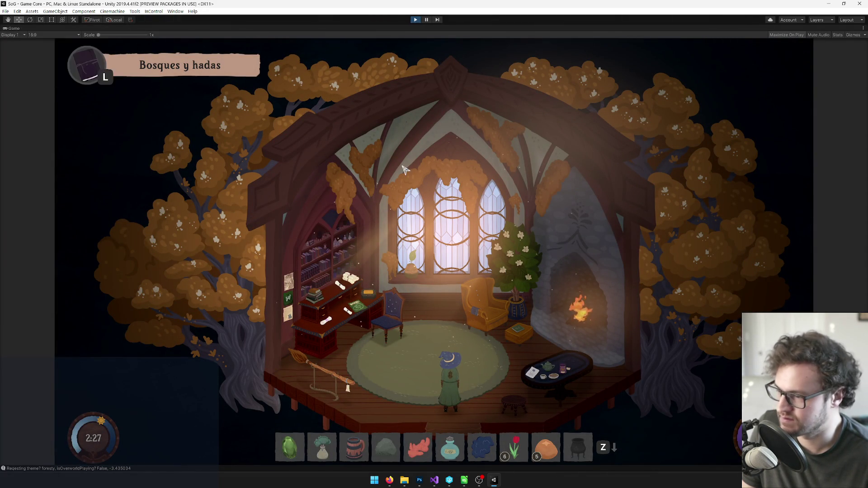
{"action": "key", "text": "l"}
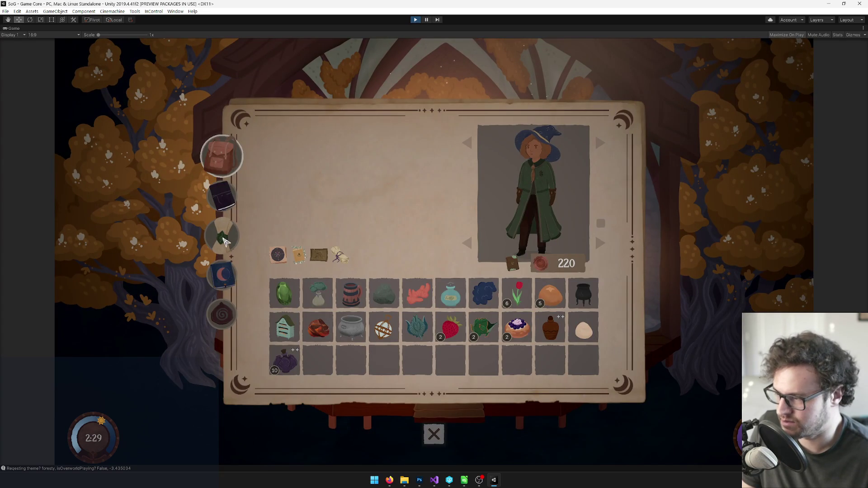
{"action": "key", "text": "Escape"}
{"action": "key", "text": "Escape"}
In Opciones > Idioma, cycle the language to Deutsch and return to the pause menu.
{"action": "left_click", "coordinate": [434, 251]}
{"action": "left_click", "coordinate": [301, 289]}
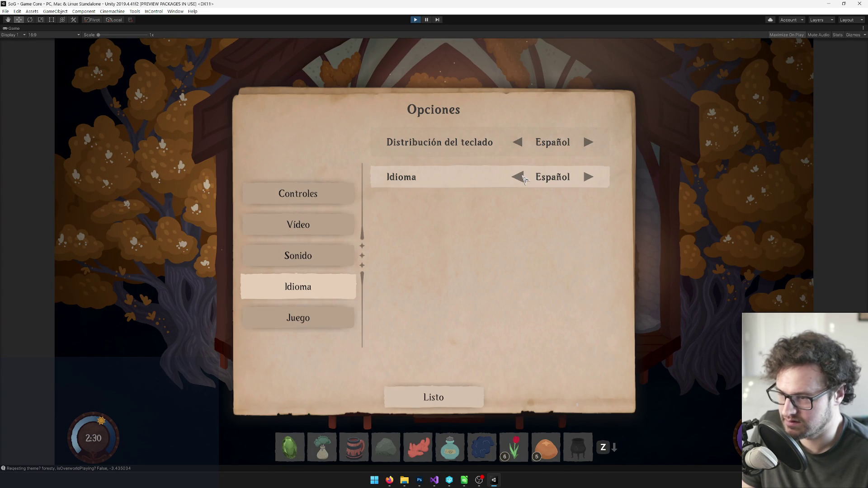
{"action": "left_click", "coordinate": [517, 177]}
{"action": "left_click", "coordinate": [522, 178]}
{"action": "left_click", "coordinate": [522, 179]}
{"action": "left_click", "coordinate": [521, 180]}
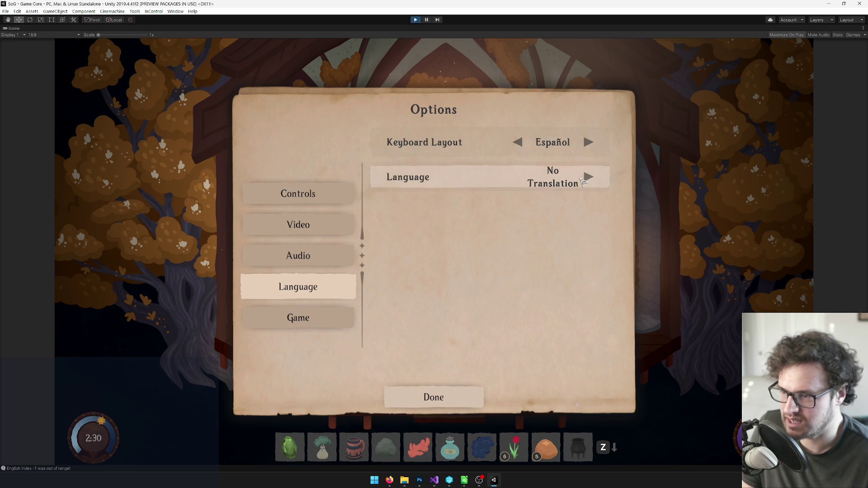
{"action": "left_click", "coordinate": [588, 177]}
{"action": "left_click", "coordinate": [588, 177]}
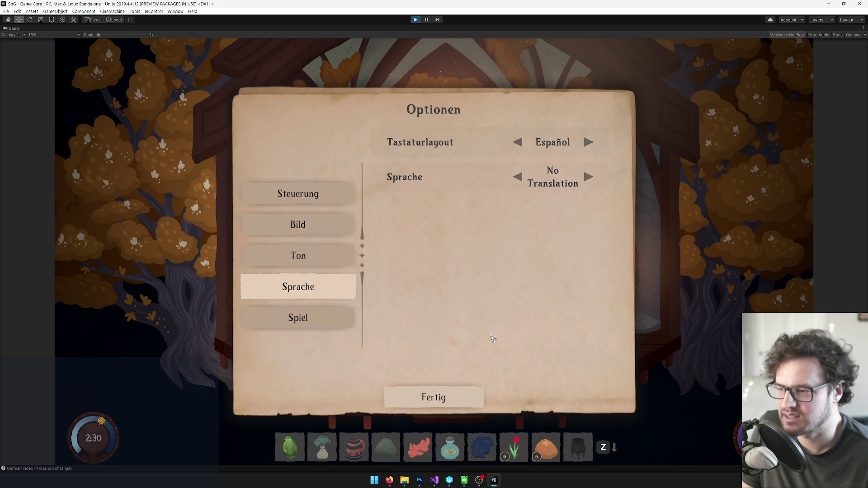
{"action": "left_click", "coordinate": [435, 397]}
{"action": "left_click", "coordinate": [374, 244]}
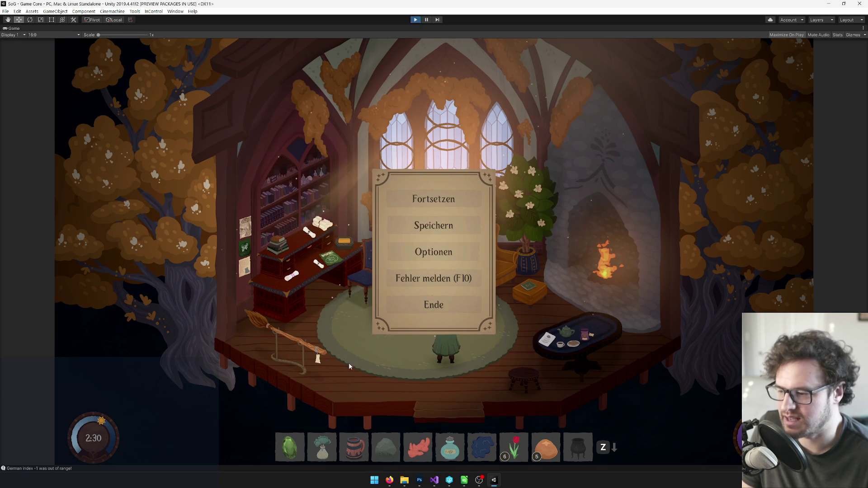
{"action": "mouse_move", "coordinate": [434, 480]}
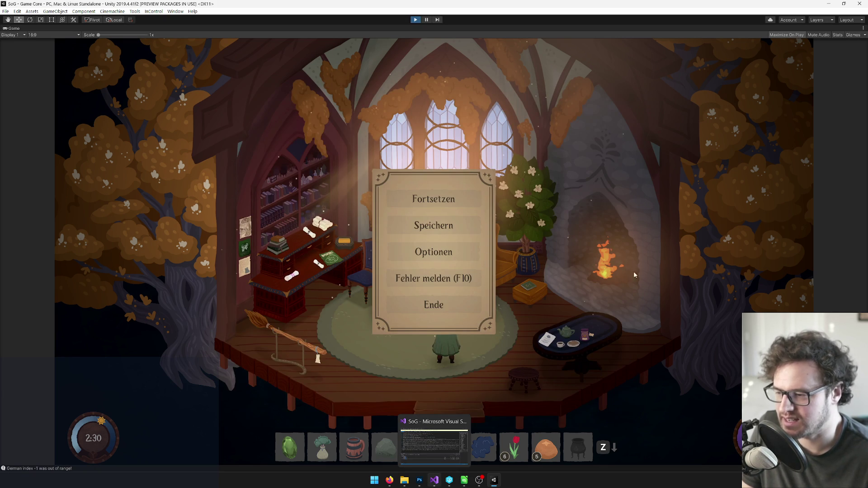
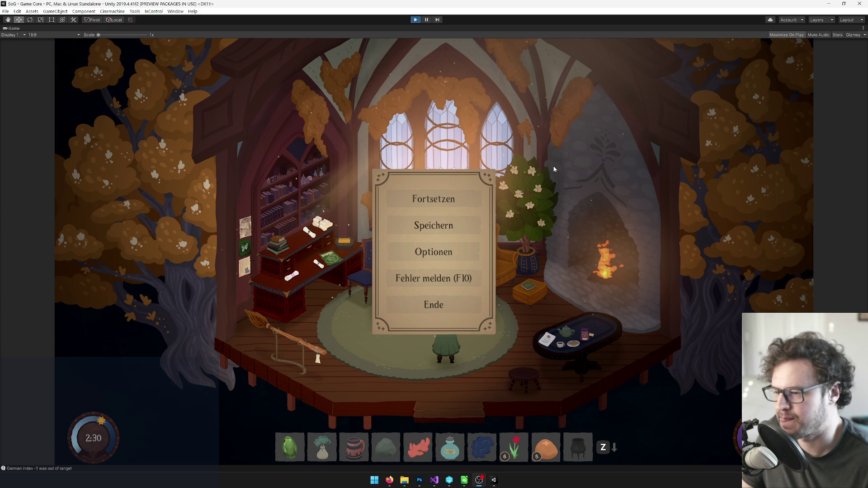
Close the two extra Downloads Explorer windows.
{"action": "key", "text": "super+2"}
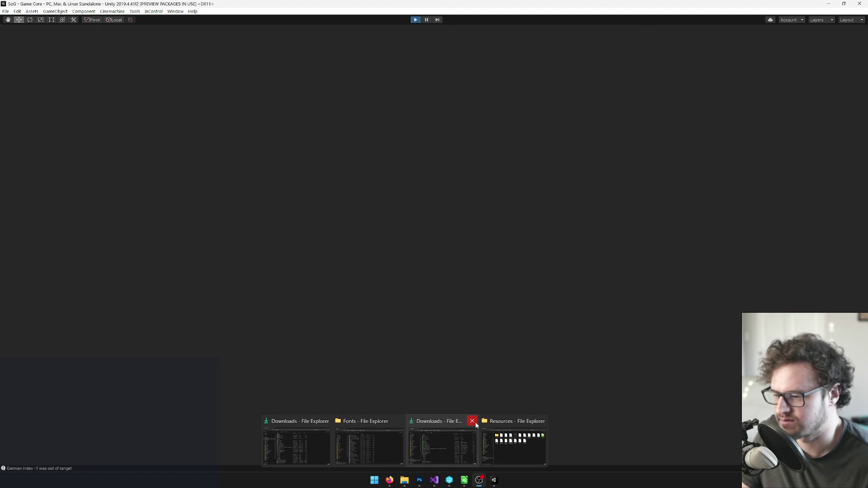
{"action": "left_click", "coordinate": [467, 421]}
{"action": "left_click", "coordinate": [362, 421]}
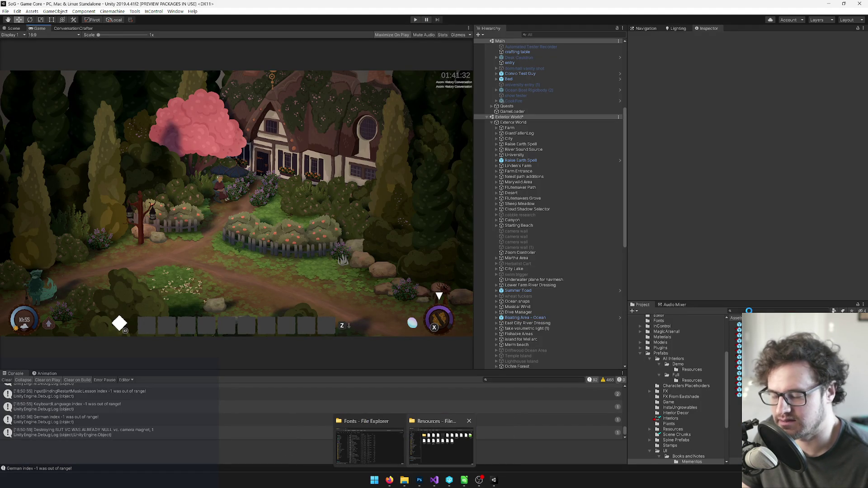
Open MasterLocSheet and shorten its 'Chinese (Simplified)' header to 'Chinese', then save.
{"action": "left_click", "coordinate": [749, 310]}
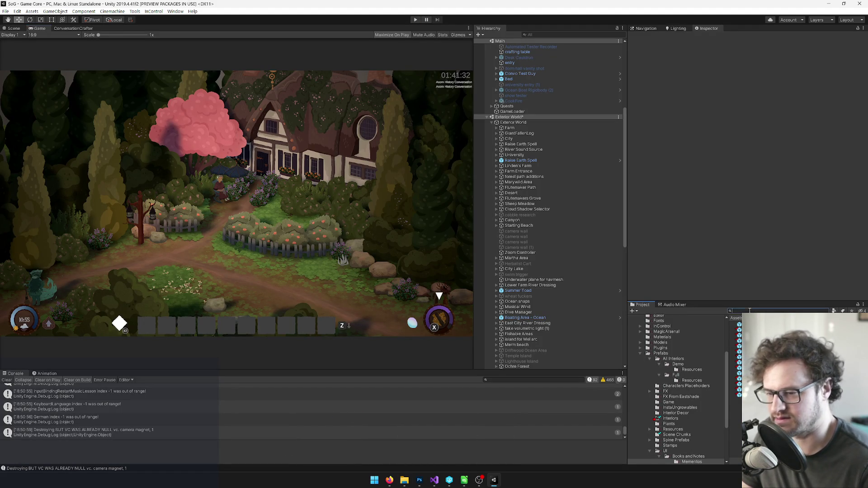
{"action": "type", "text": "mastero"}
{"action": "left_click", "coordinate": [736, 324]}
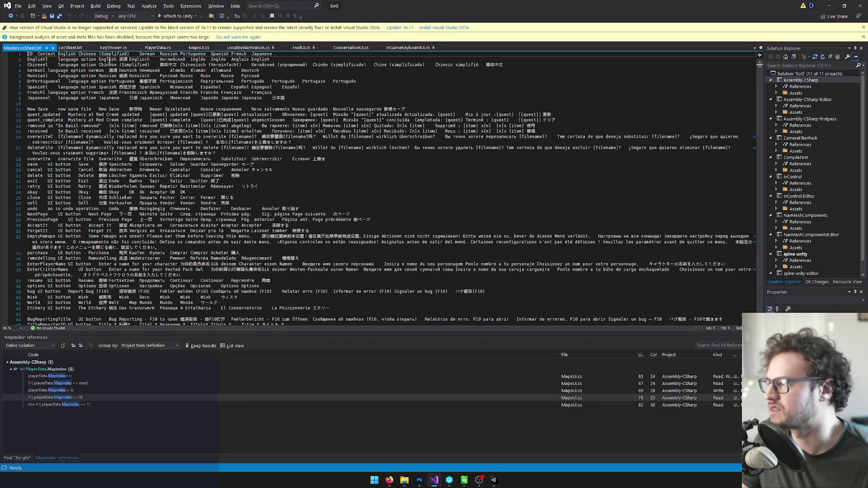
{"action": "double_click", "coordinate": [104, 55]}
{"action": "key", "text": "BackSpace"}
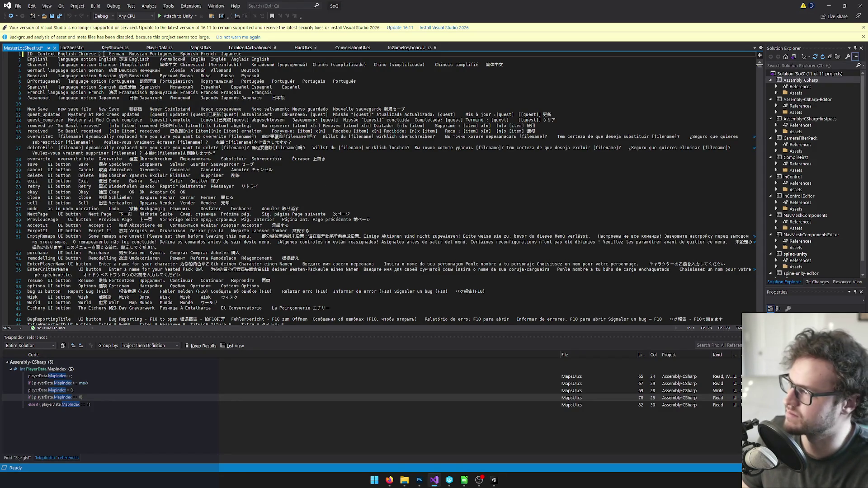
{"action": "key", "text": "Delete"}
{"action": "key", "text": "ctrl+s"}
{"action": "left_click", "coordinate": [118, 87]}
Back in Unity, let the sheet reimport, clear the console and start Play mode.
{"action": "left_click", "coordinate": [829, 6]}
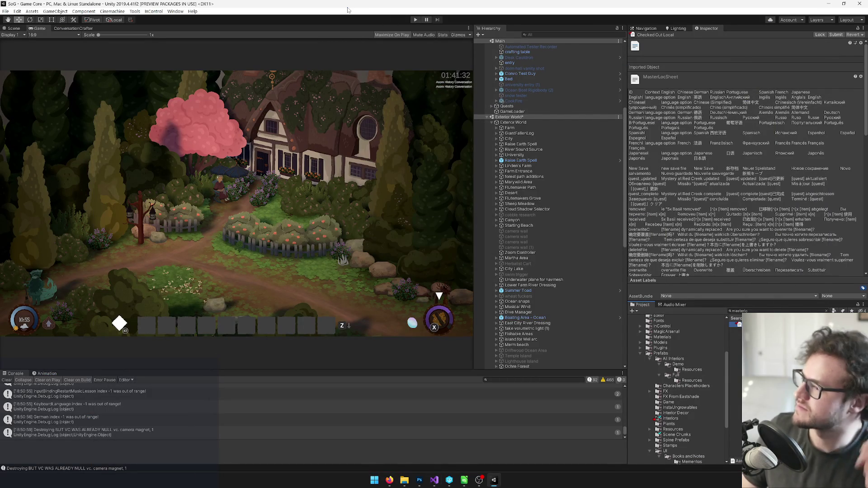
{"action": "left_click", "coordinate": [8, 380]}
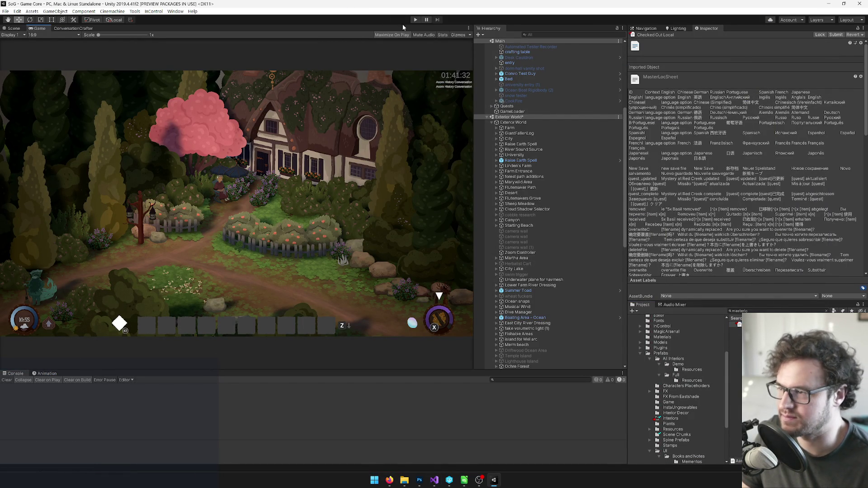
{"action": "left_click", "coordinate": [415, 20]}
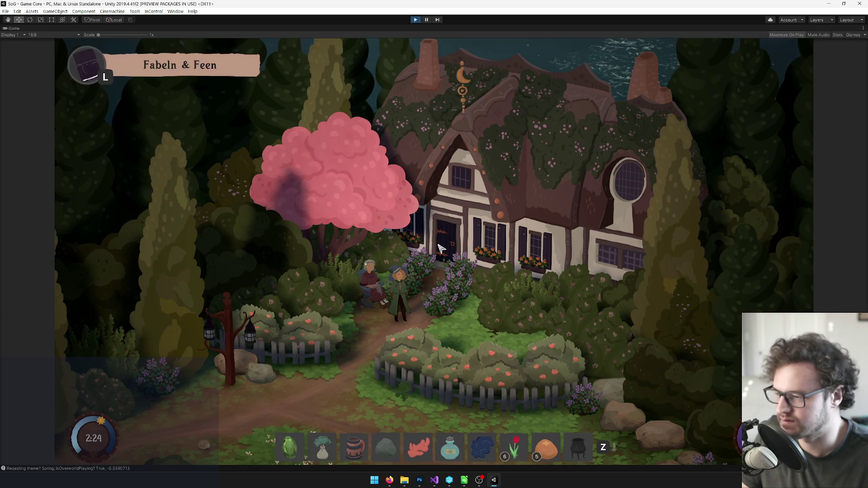
Switch the game language from German to English under Optionen > Sprache.
{"action": "key", "text": "Escape"}
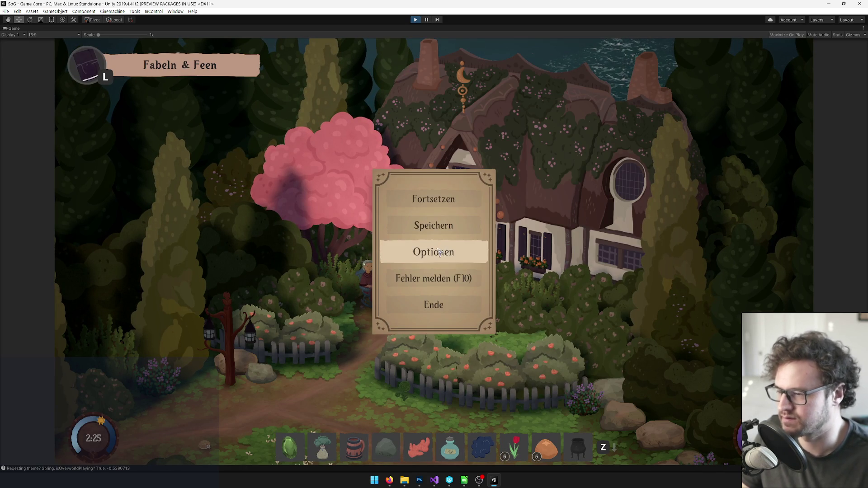
{"action": "left_click", "coordinate": [439, 247]}
{"action": "left_click", "coordinate": [297, 293]}
{"action": "left_click", "coordinate": [516, 176]}
{"action": "left_click", "coordinate": [516, 176]}
{"action": "left_click", "coordinate": [470, 394]}
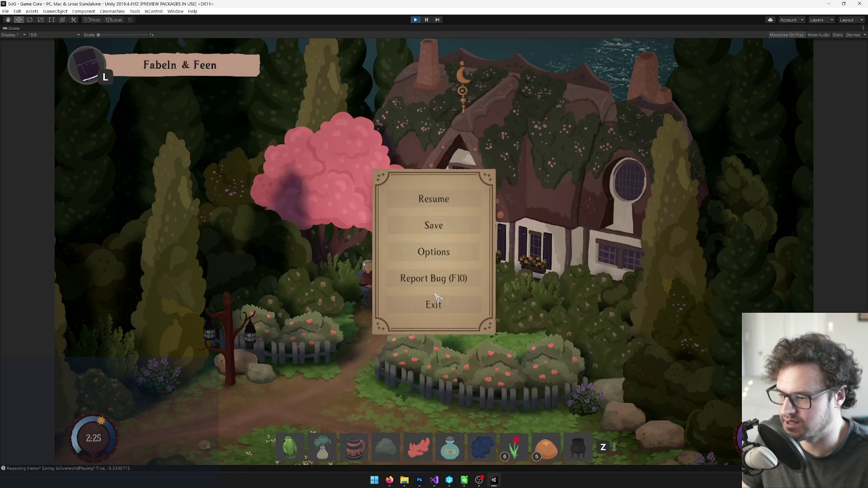
Resume the game, walk the character into the cottage and open the desk poster.
{"action": "left_click", "coordinate": [434, 198]}
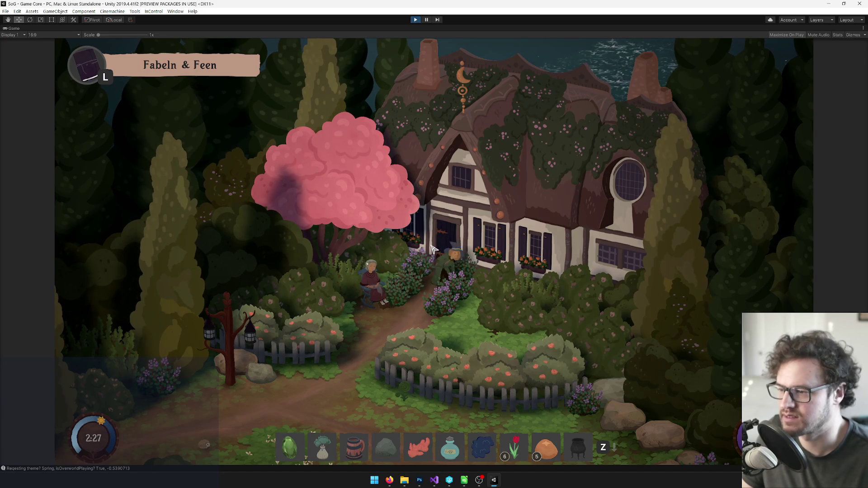
{"action": "key", "text": "a"}
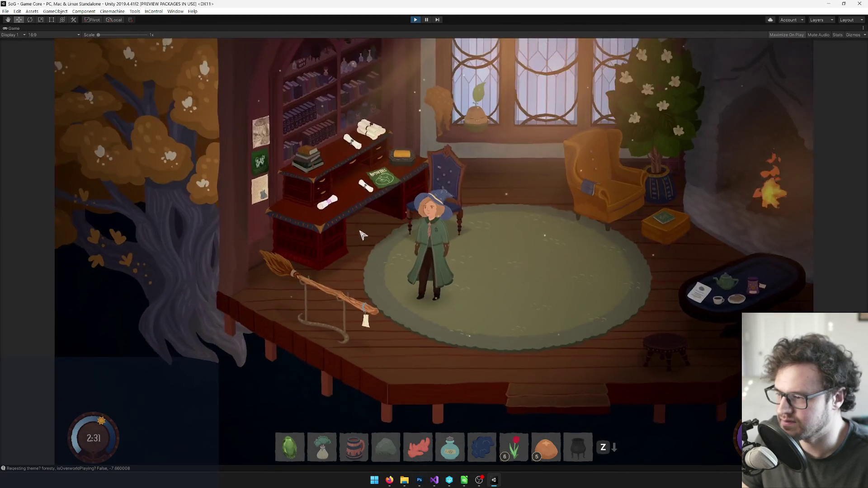
{"action": "left_click", "coordinate": [384, 166]}
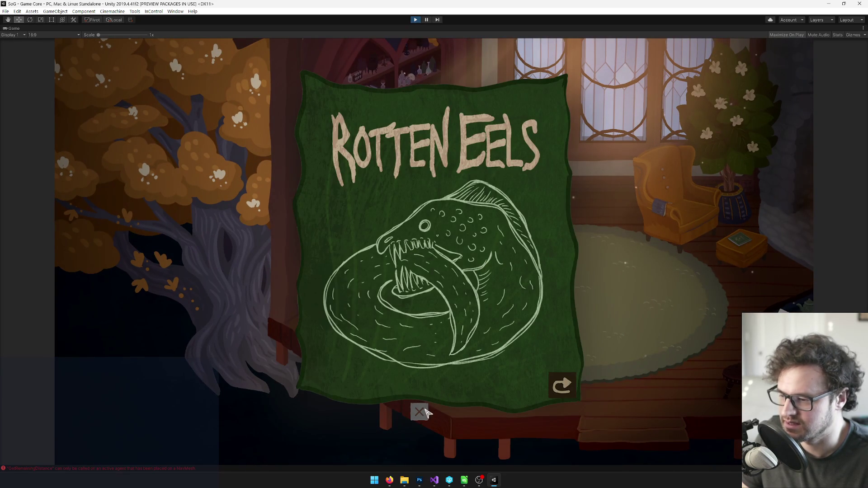
Flip the Rotten Eels poster repeatedly, checking the inspect magnifier shows only on the letter side.
{"action": "left_click", "coordinate": [567, 388]}
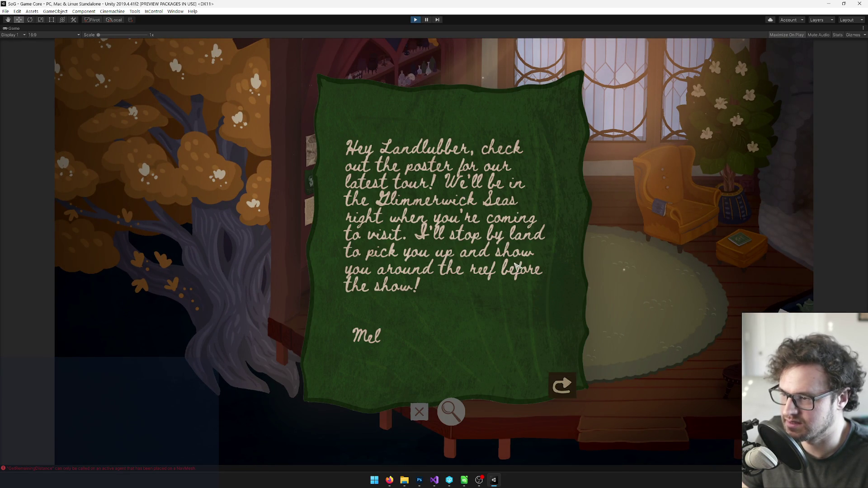
{"action": "left_click", "coordinate": [561, 385]}
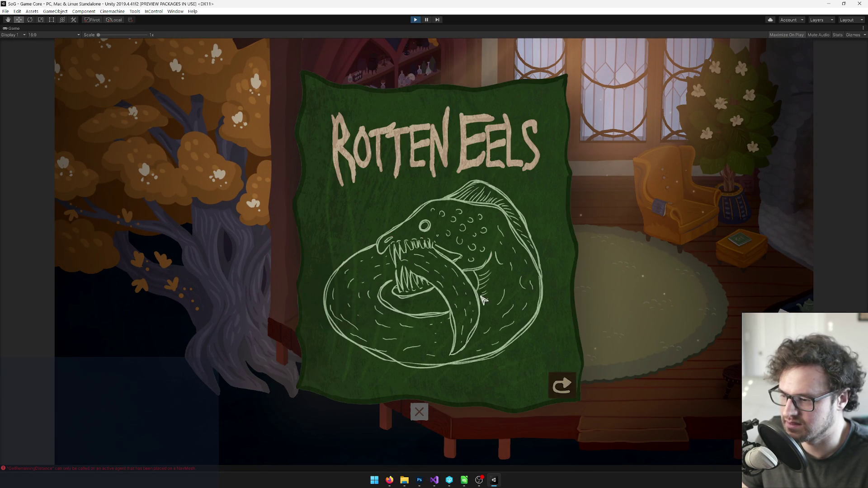
{"action": "left_click", "coordinate": [561, 385]}
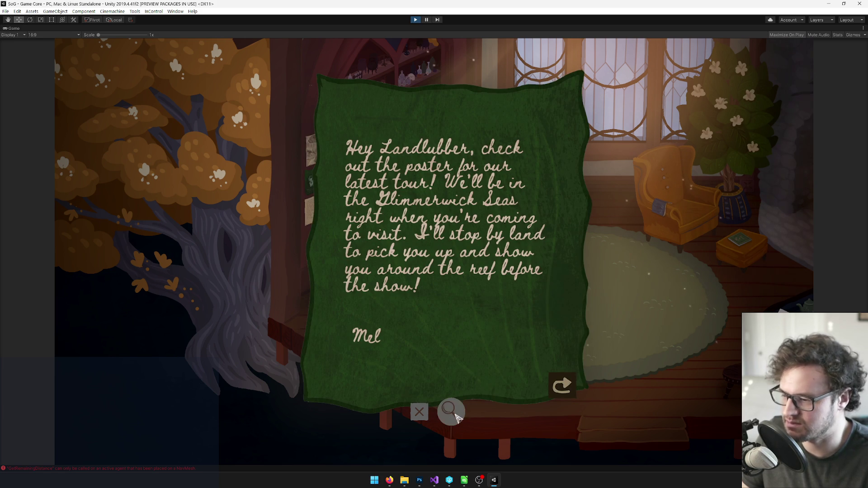
{"action": "left_click", "coordinate": [562, 385]}
{"action": "left_click", "coordinate": [561, 385]}
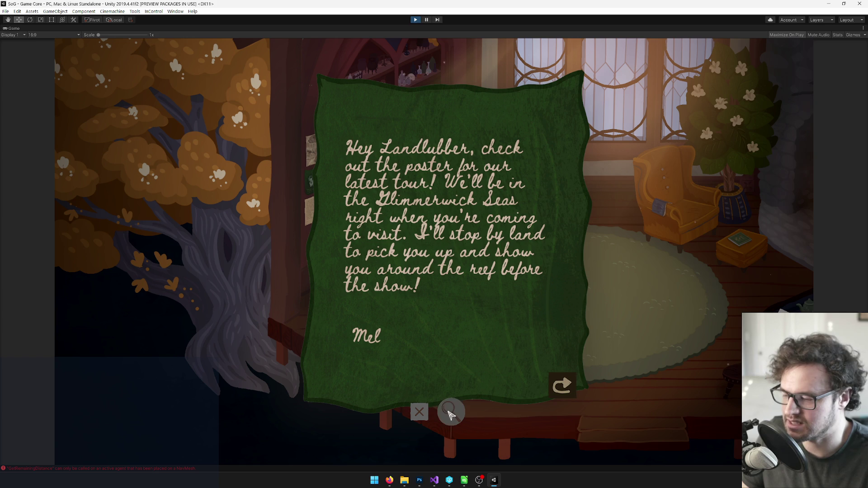
{"action": "left_click", "coordinate": [562, 386]}
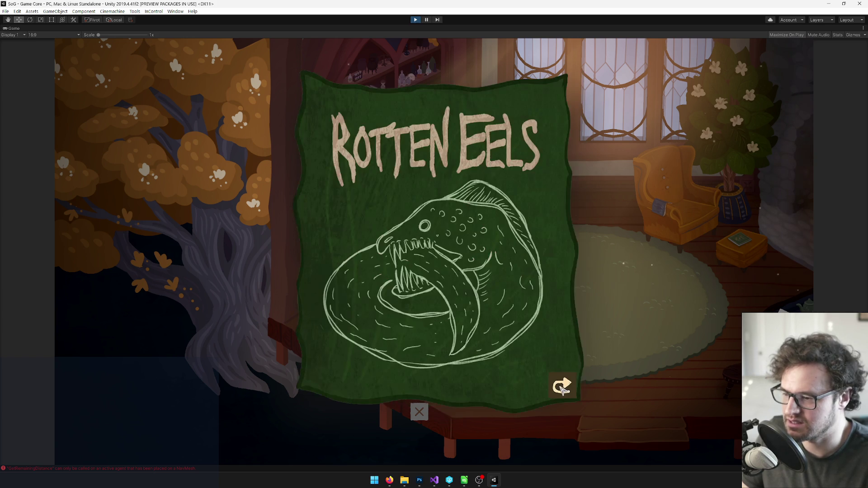
{"action": "left_click", "coordinate": [561, 386]}
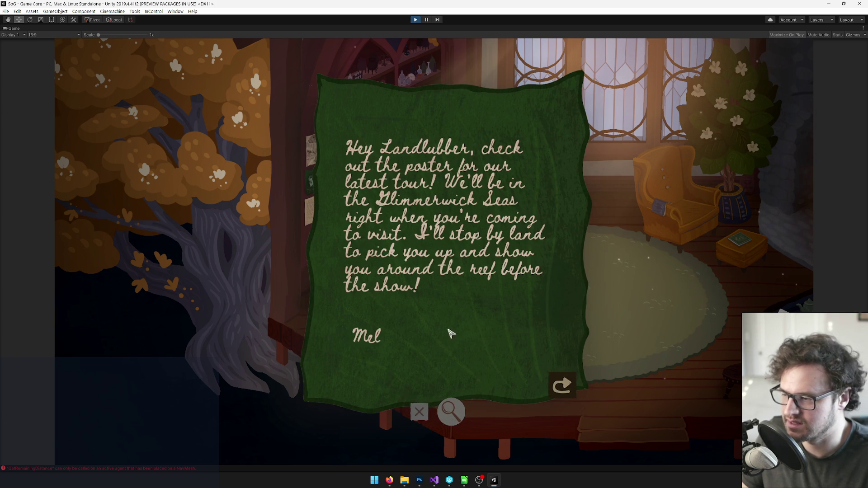
{"action": "left_click", "coordinate": [561, 387]}
{"action": "left_click", "coordinate": [562, 387]}
{"action": "right_click", "coordinate": [11, 28]}
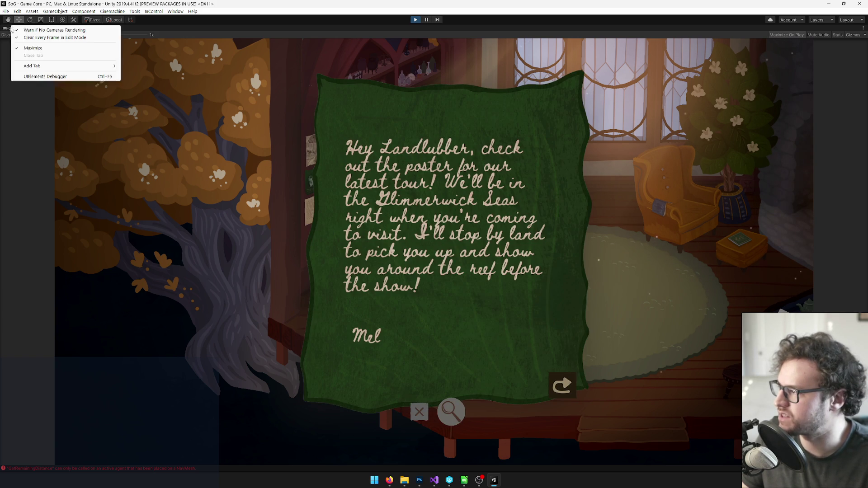
Restore the full editor layout and clear the console.
{"action": "left_click", "coordinate": [32, 47]}
{"action": "scroll", "coordinate": [512, 125], "scroll_direction": "up", "scroll_amount": 10}
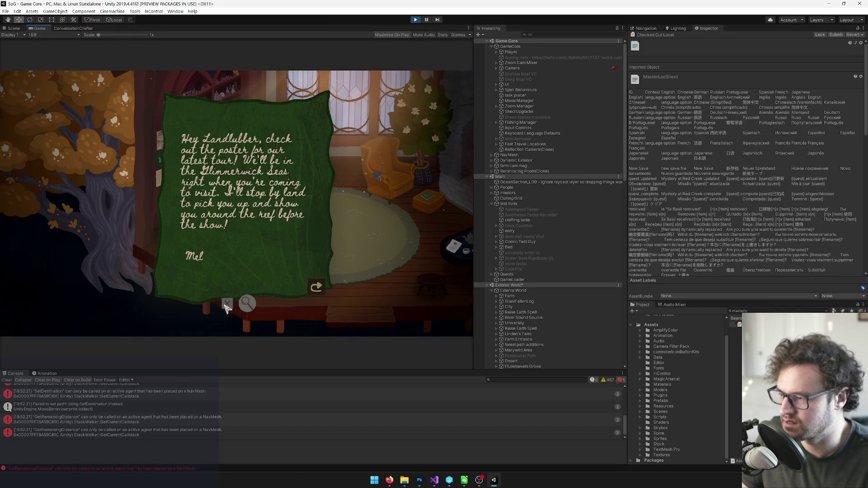
{"action": "scroll", "coordinate": [111, 424], "scroll_direction": "up", "scroll_amount": 5}
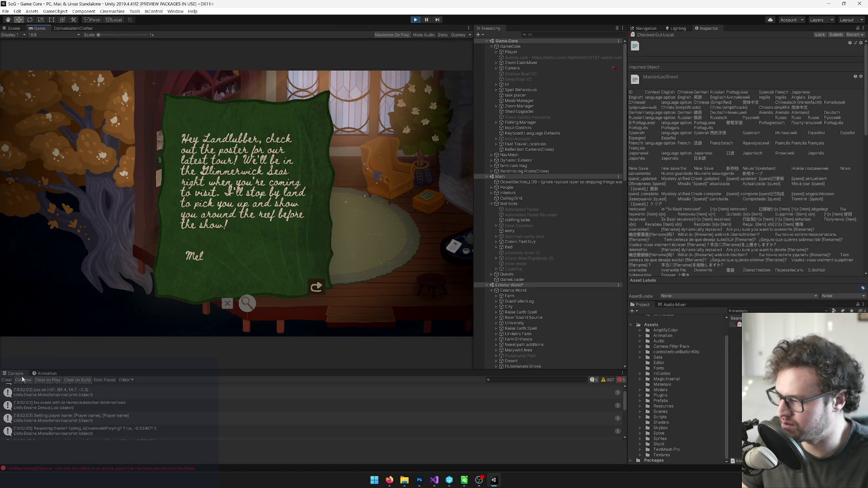
{"action": "left_click", "coordinate": [7, 380]}
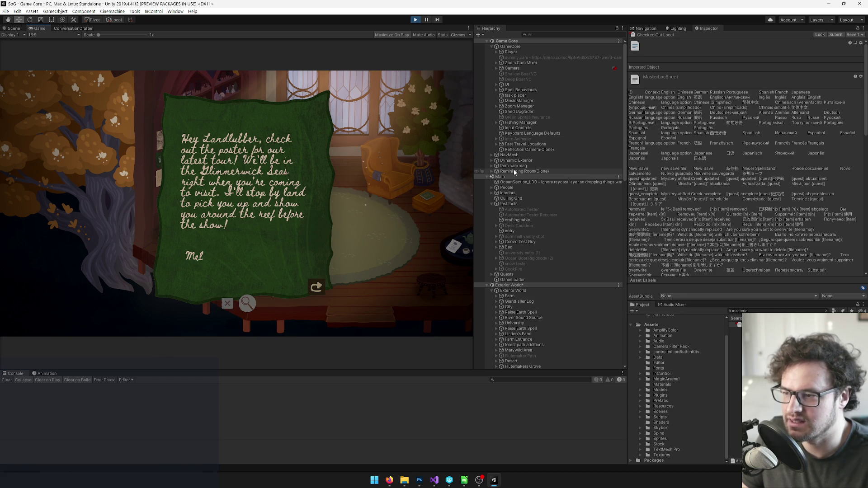
Find the cloned Mel poster in the Hierarchy and expand its paper bg to show the buttons.
{"action": "left_click", "coordinate": [500, 85]}
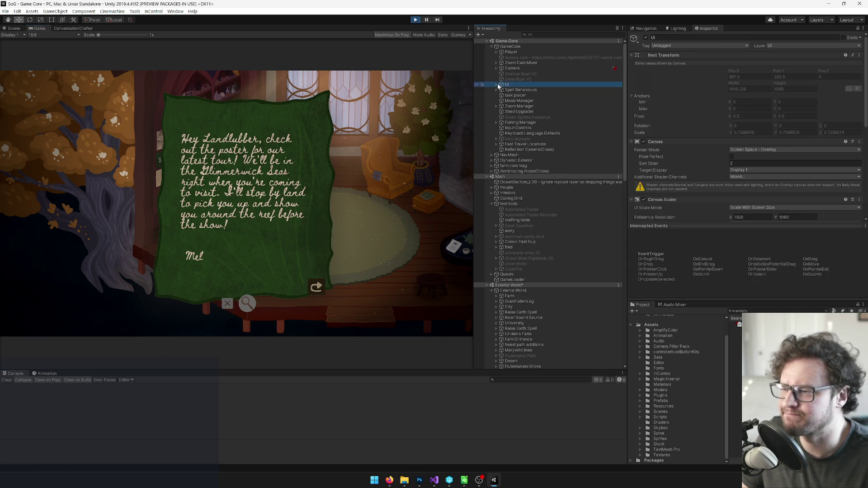
{"action": "left_click", "coordinate": [497, 85]}
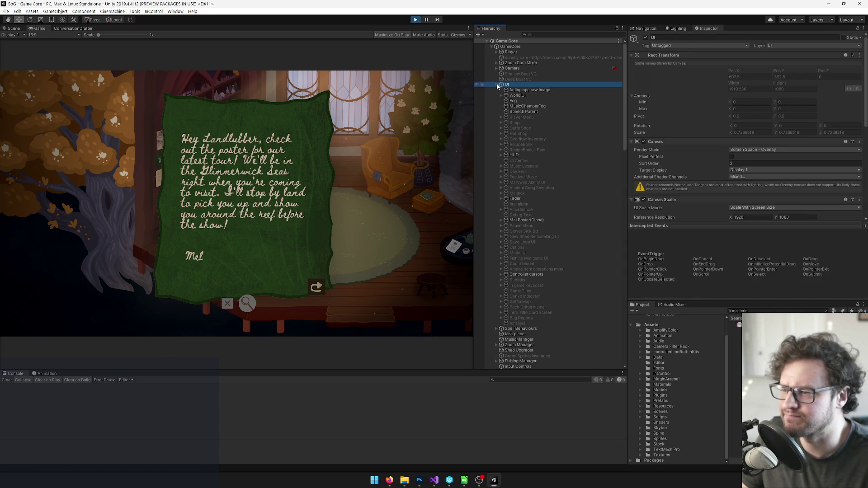
{"action": "left_click", "coordinate": [546, 34]}
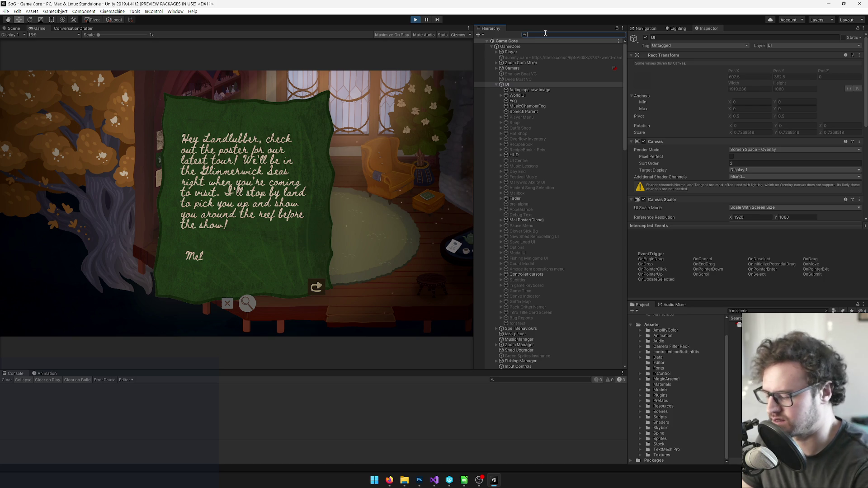
{"action": "type", "text": "mel"}
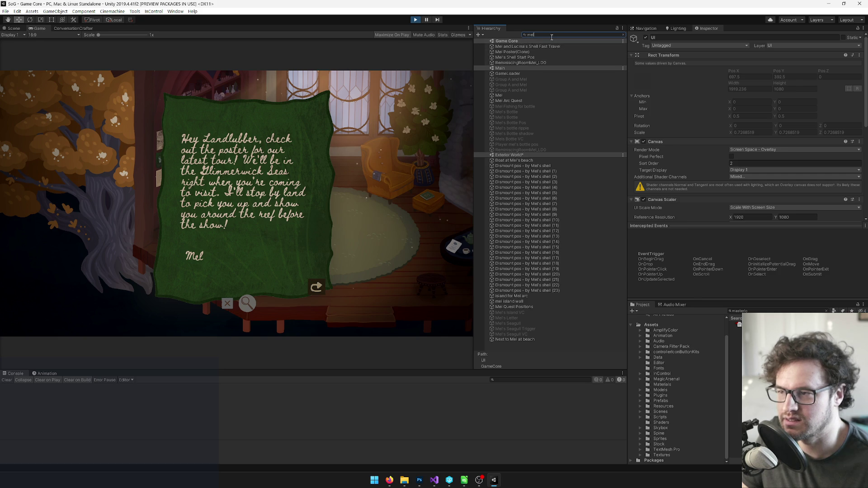
{"action": "left_click", "coordinate": [532, 50]}
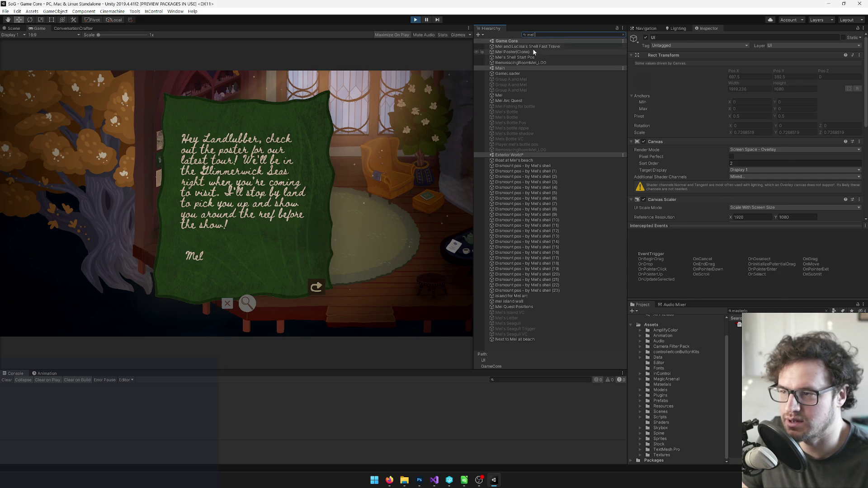
{"action": "left_click", "coordinate": [623, 35]}
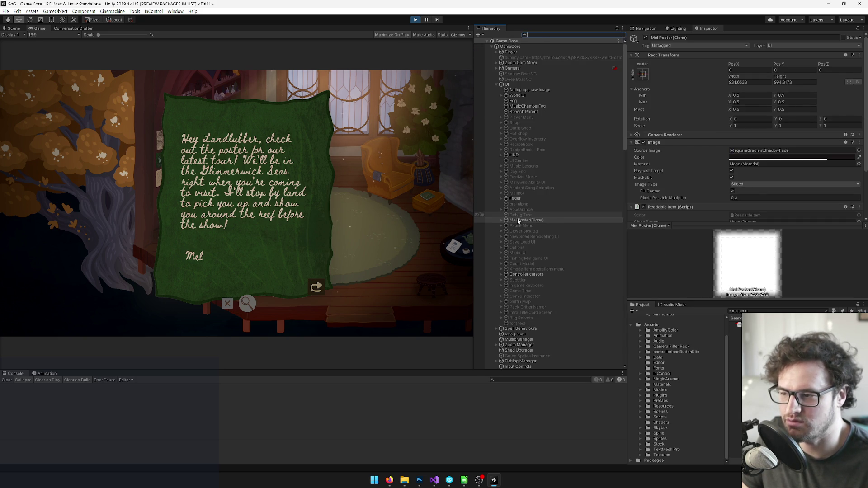
{"action": "left_click", "coordinate": [501, 220]}
{"action": "left_click", "coordinate": [506, 226]}
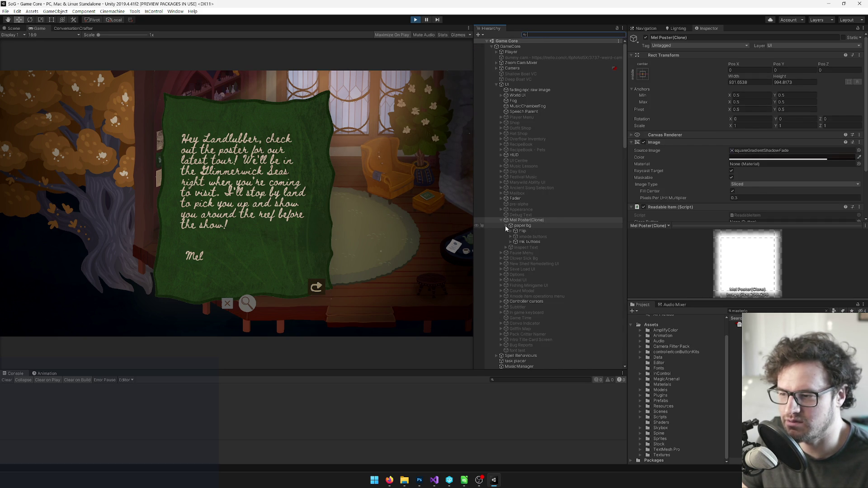
Flip the poster several times between the Rotten Eels side and the letter.
{"action": "left_click", "coordinate": [316, 289]}
{"action": "left_click", "coordinate": [318, 291]}
{"action": "left_click", "coordinate": [316, 289]}
{"action": "left_click", "coordinate": [316, 289]}
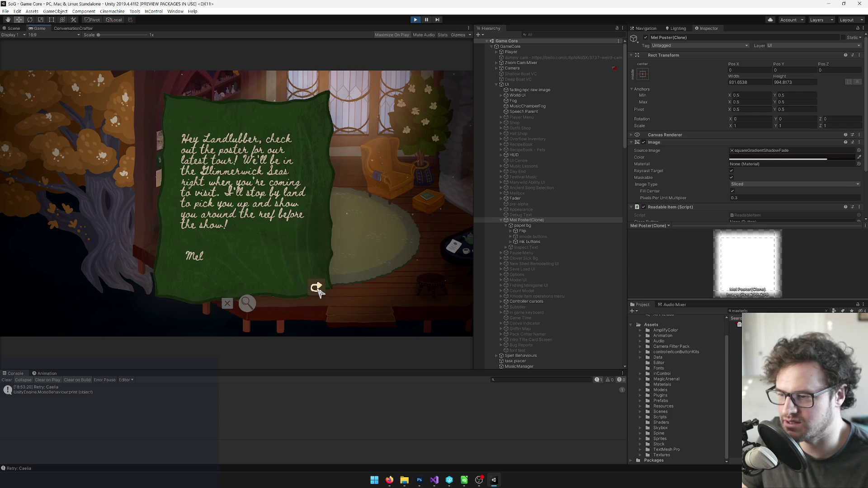
{"action": "left_click", "coordinate": [317, 290]}
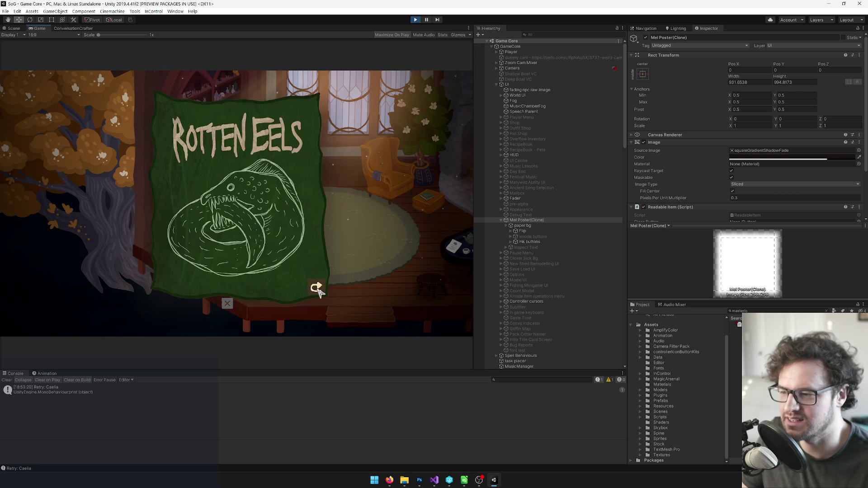
{"action": "left_click", "coordinate": [316, 290]}
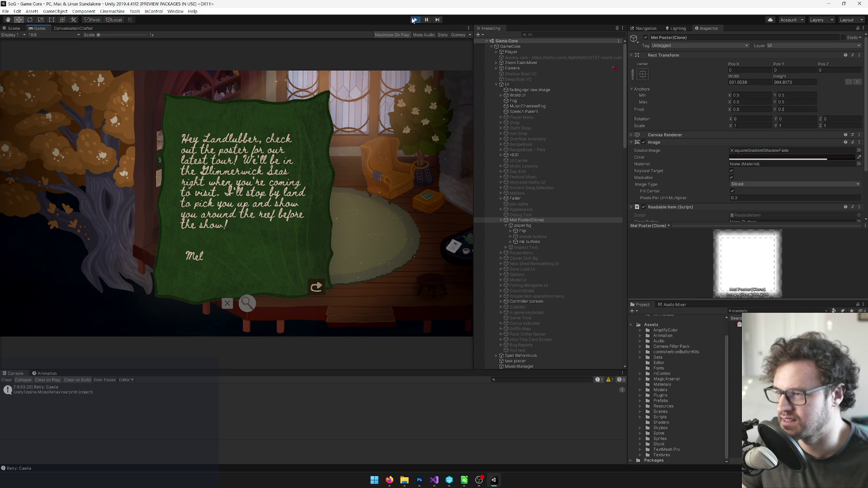
Maximize the Game view and flip the poster between the letter and Rotten Eels sides.
{"action": "right_click", "coordinate": [38, 28]}
{"action": "left_click", "coordinate": [55, 33]}
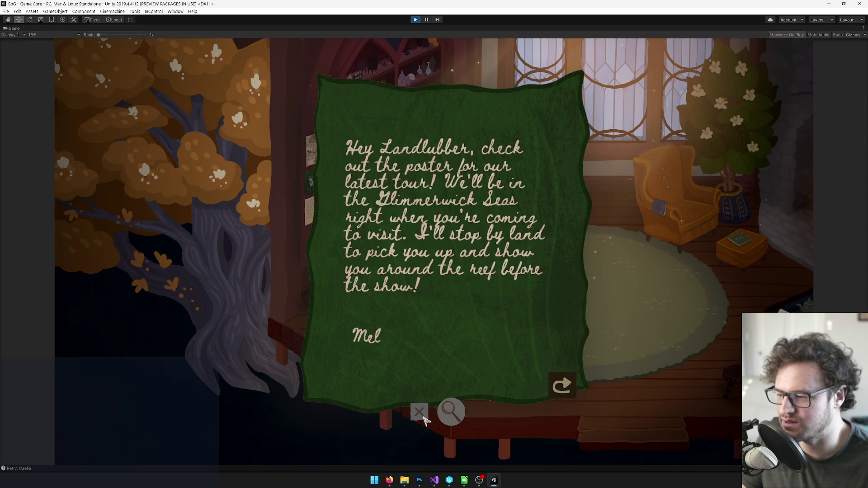
{"action": "left_click", "coordinate": [563, 386]}
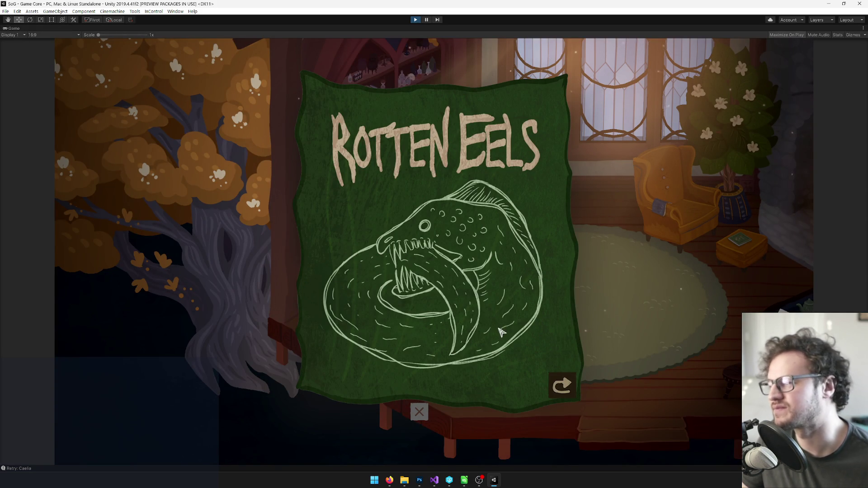
{"action": "left_click", "coordinate": [561, 393]}
{"action": "left_click", "coordinate": [561, 392]}
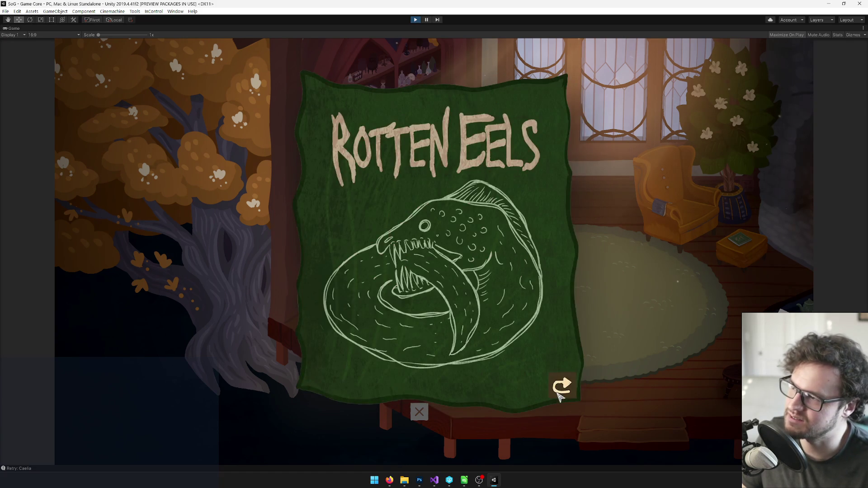
Exit Play mode with Ctrl+P and return to the editor.
{"action": "left_click", "coordinate": [416, 20]}
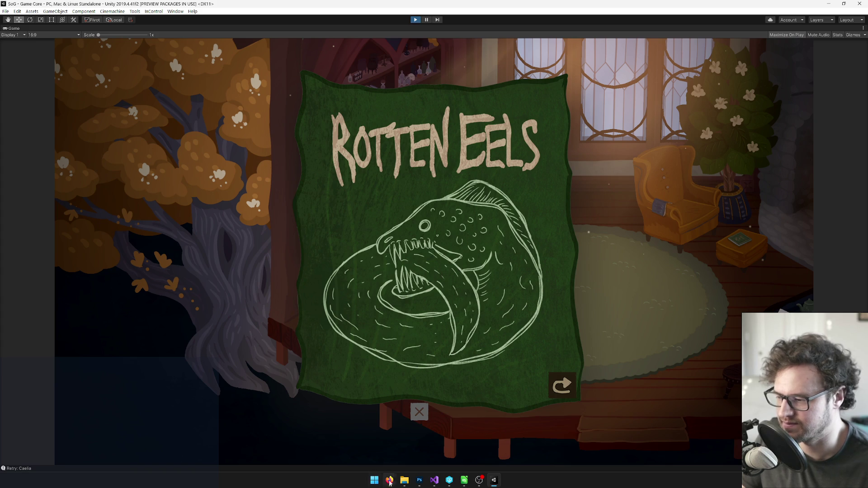
{"action": "mouse_move", "coordinate": [387, 481]}
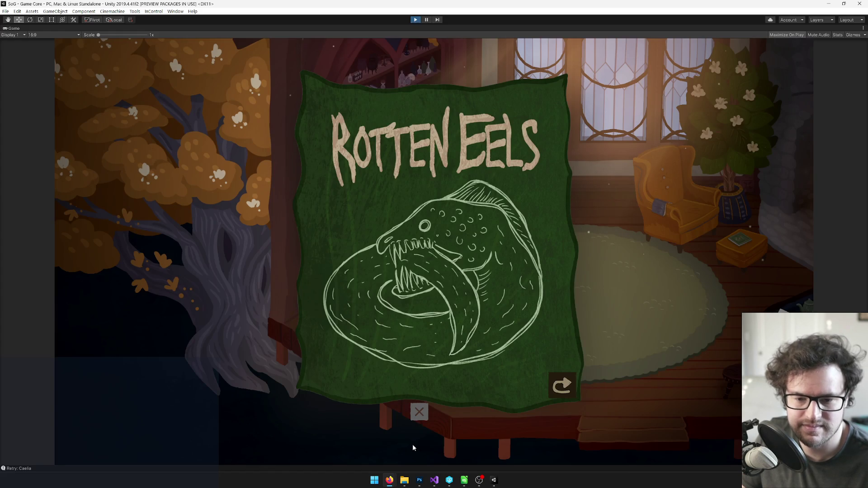
{"action": "key", "text": "ctrl+p"}
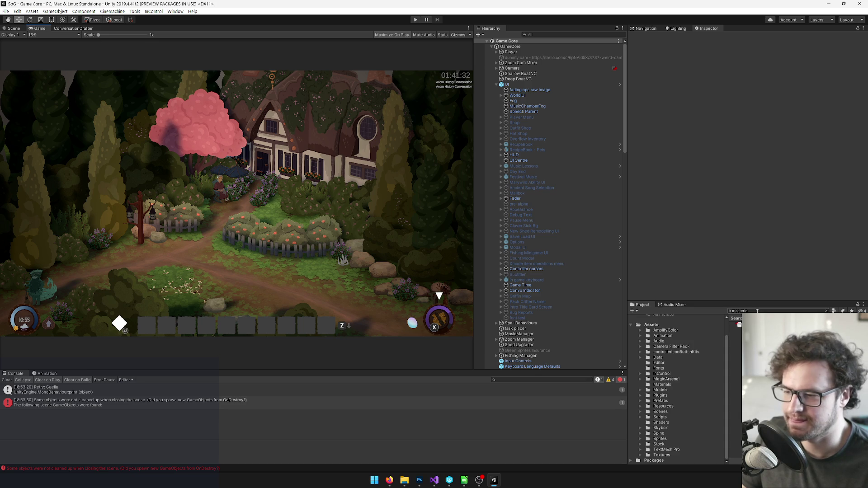
Search 'mel po', compare the Mel Poster and Mel Poster Back textures, and open the Mel Poster prefab.
{"action": "left_click", "coordinate": [757, 311]}
{"action": "type", "text": "mel po"}
{"action": "left_click", "coordinate": [735, 330]}
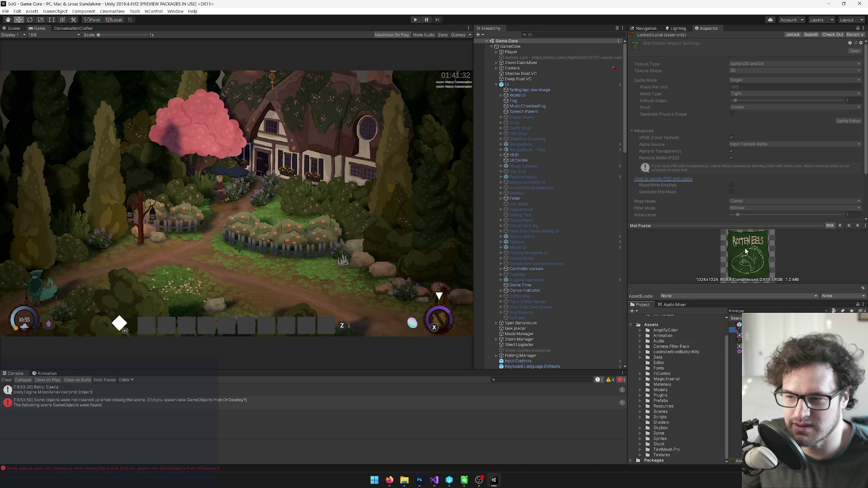
{"action": "left_click", "coordinate": [733, 340]}
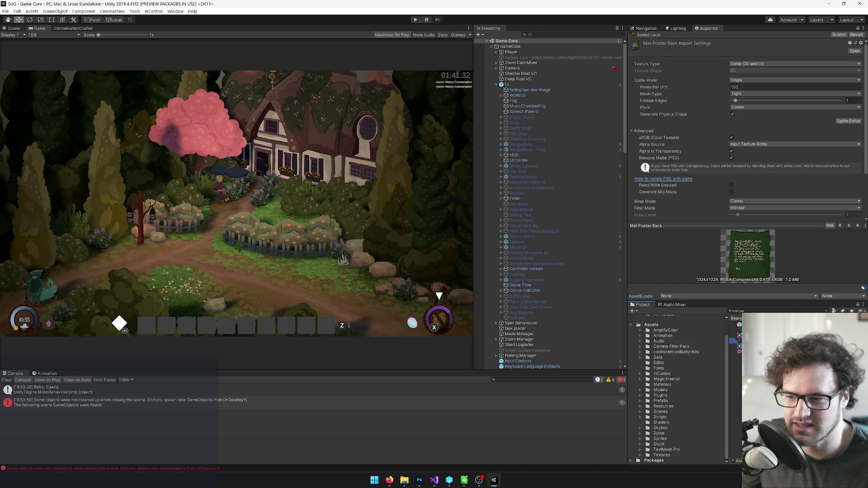
{"action": "left_click", "coordinate": [734, 330]}
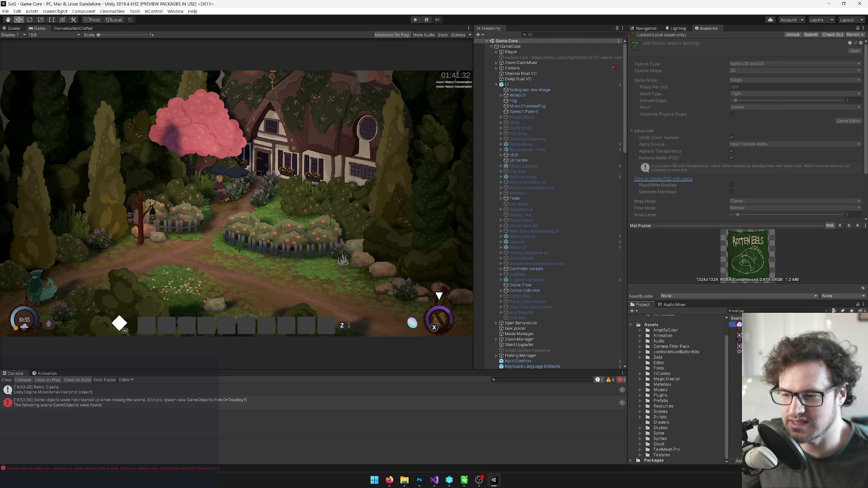
{"action": "double_click", "coordinate": [739, 330]}
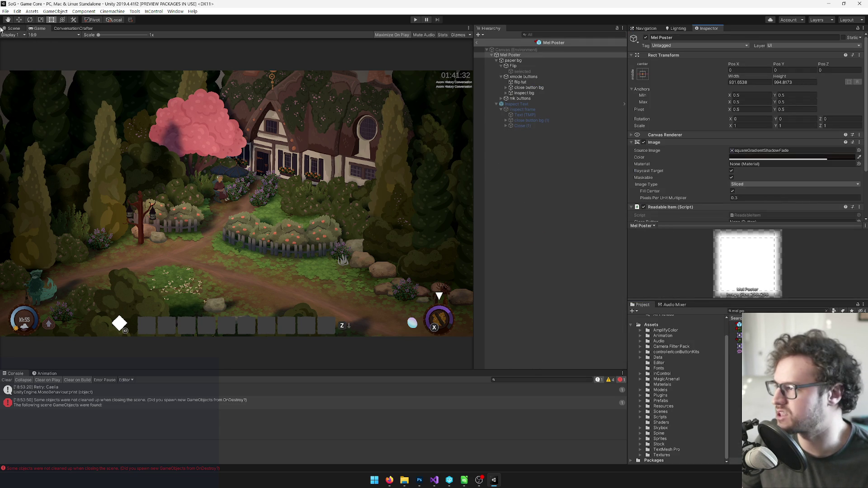
View the Mel Poster in the Scene view and locate its inspect button and Inspect Text objects.
{"action": "left_click", "coordinate": [13, 28]}
{"action": "scroll", "coordinate": [219, 198], "scroll_direction": "up", "scroll_amount": 5}
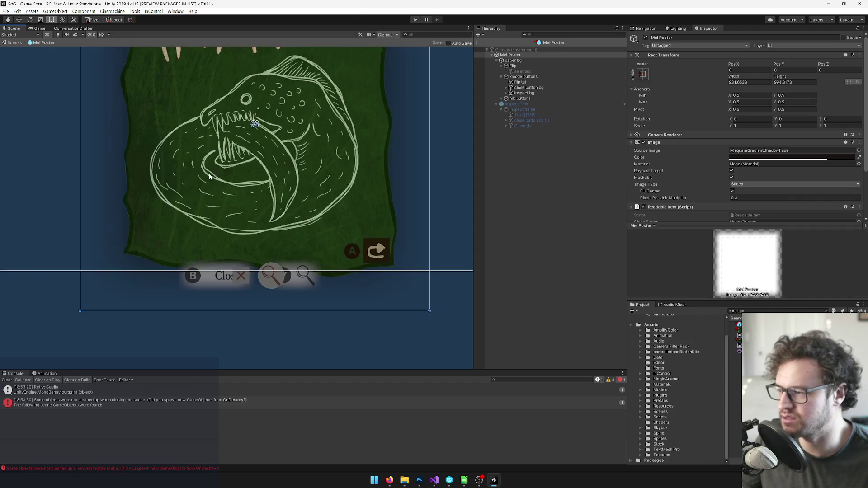
{"action": "left_click_drag", "start_coordinate": [219, 198], "coordinate": [189, 200]}
{"action": "left_click", "coordinate": [502, 99]}
{"action": "left_click", "coordinate": [508, 103]}
{"action": "scroll", "coordinate": [712, 121], "scroll_direction": "down", "scroll_amount": 3}
{"action": "scroll", "coordinate": [712, 121], "scroll_direction": "down", "scroll_amount": 5}
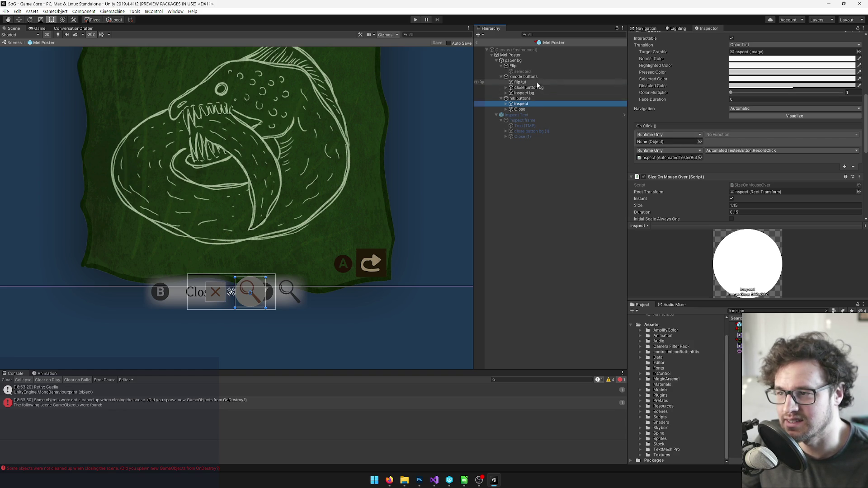
{"action": "left_click", "coordinate": [520, 116]}
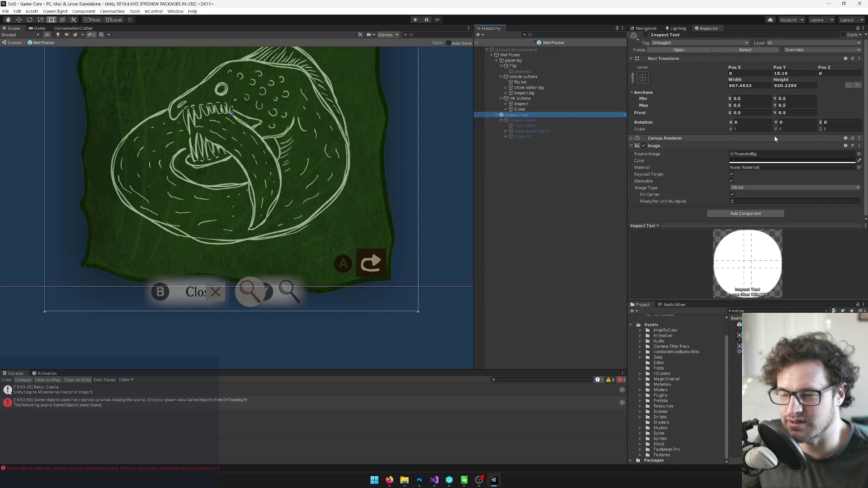
Set Inspect Text as the Readable Item's Text For Image, undo the Close assignment, and save.
{"action": "left_click", "coordinate": [510, 54]}
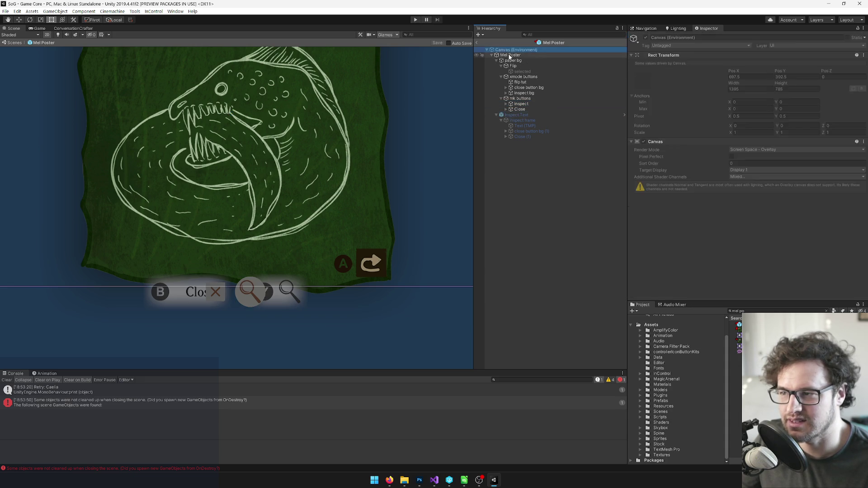
{"action": "scroll", "coordinate": [752, 111], "scroll_direction": "down", "scroll_amount": 3}
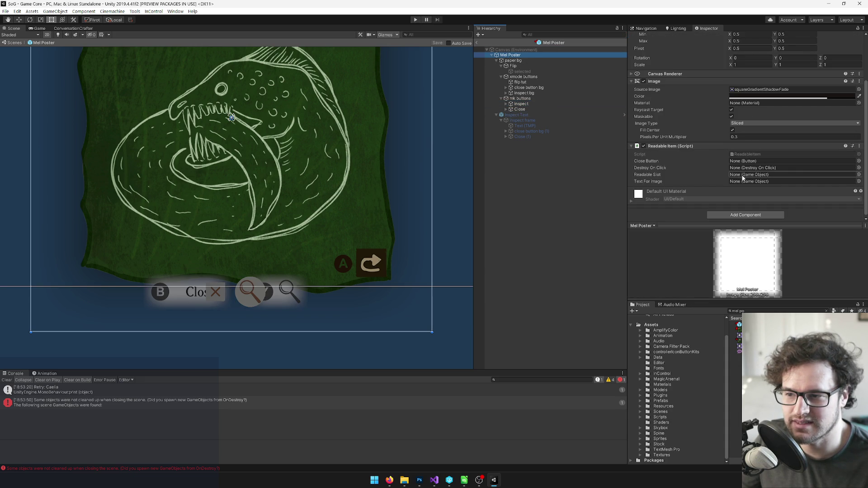
{"action": "left_click_drag", "start_coordinate": [516, 115], "coordinate": [734, 182]}
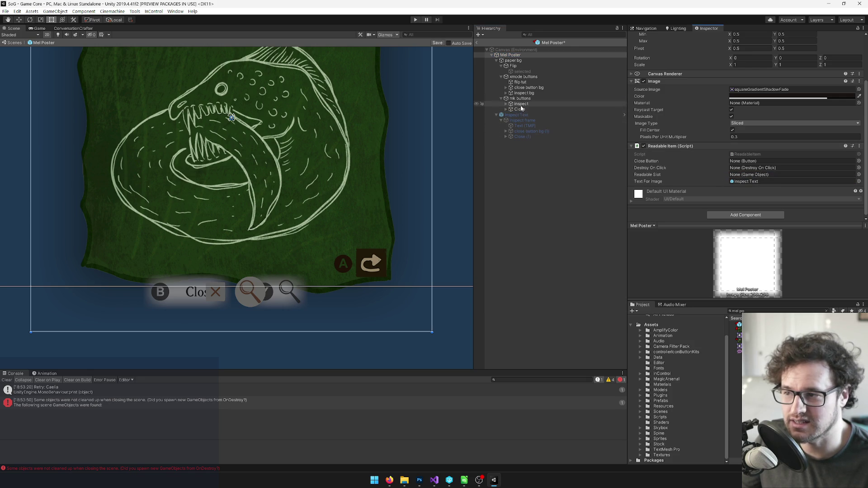
{"action": "mouse_move", "coordinate": [518, 109]}
{"action": "left_mouse_down"}
{"action": "mouse_move", "coordinate": [558, 113]}
{"action": "mouse_move", "coordinate": [740, 169]}
{"action": "left_mouse_up"}
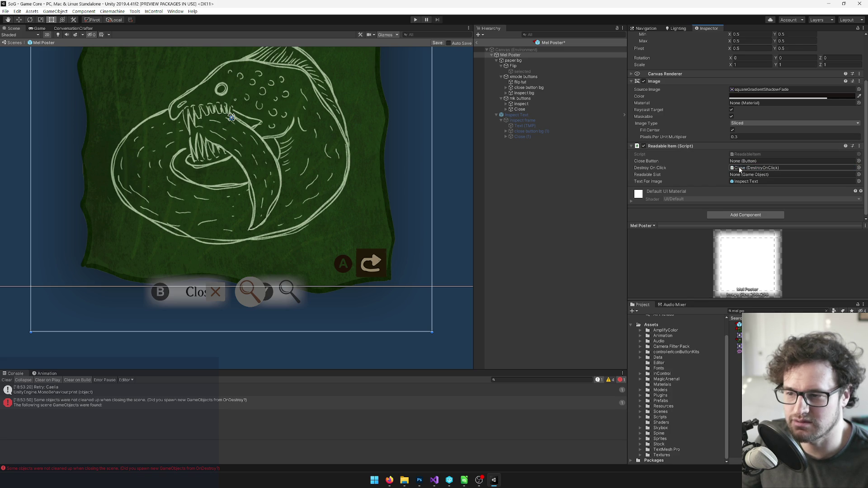
{"action": "key", "text": "ctrl+z"}
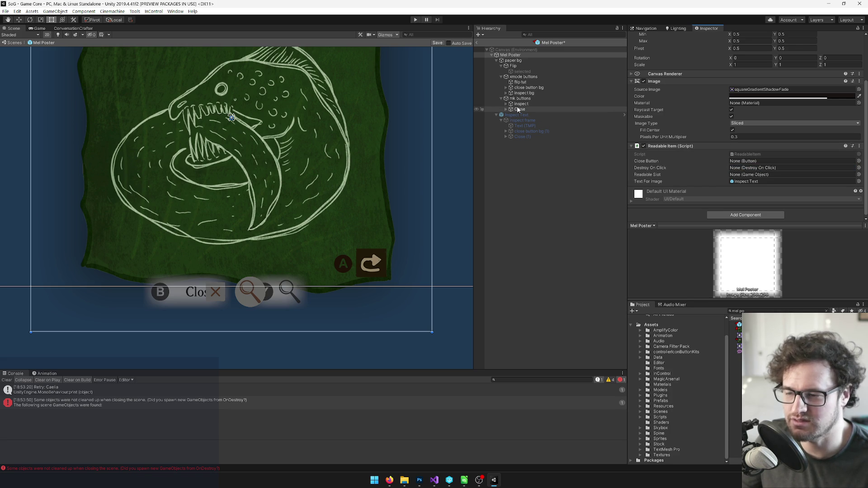
{"action": "left_click", "coordinate": [437, 43]}
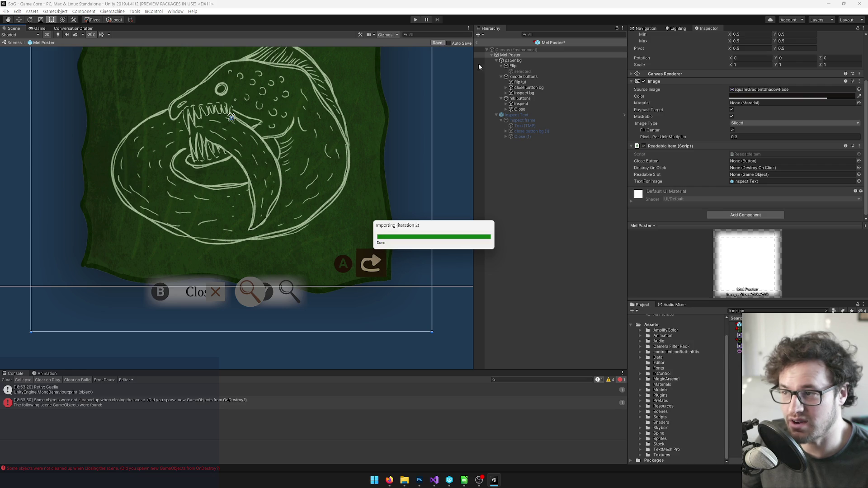
{"action": "left_click", "coordinate": [765, 311]}
Open the Enrollment Supply List prefab and locate the Close object used for Destroy On Click.
{"action": "type", "text": "sup"}
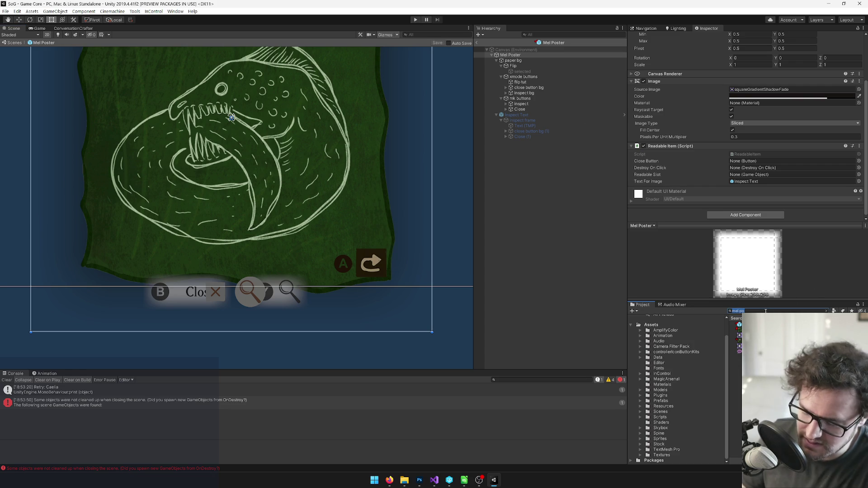
{"action": "type", "text": "ply"}
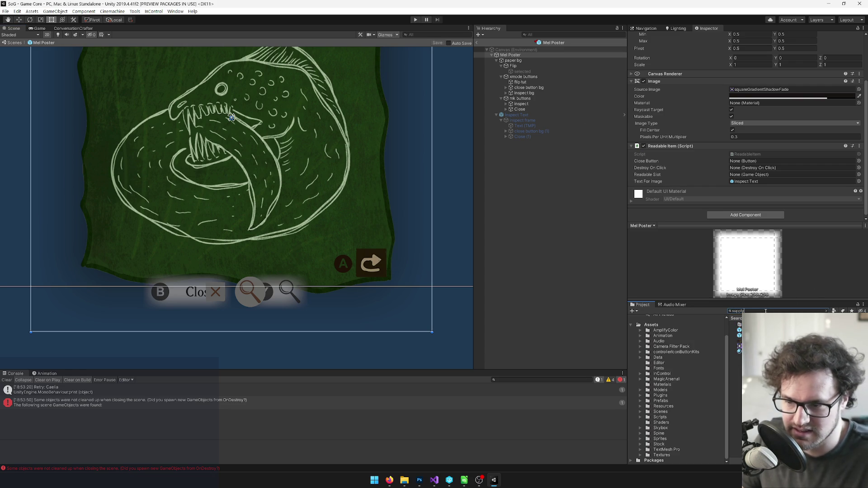
{"action": "left_click", "coordinate": [736, 330]}
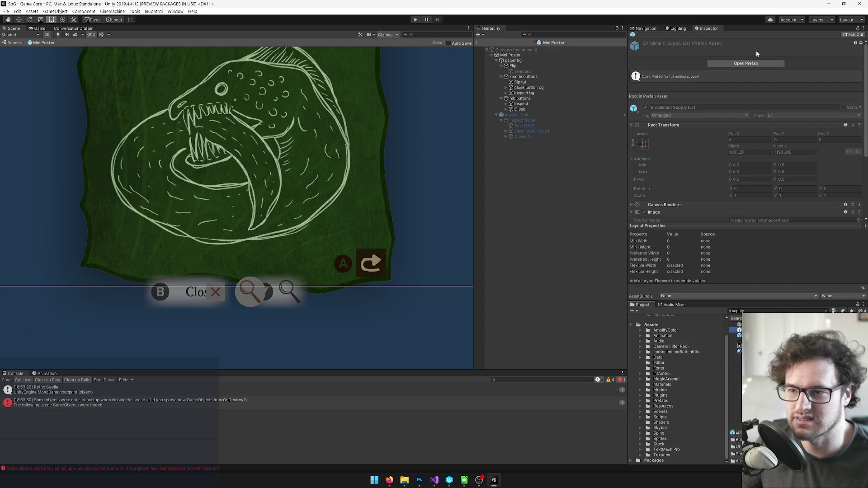
{"action": "left_click", "coordinate": [745, 64]}
{"action": "scroll", "coordinate": [760, 87], "scroll_direction": "down", "scroll_amount": 5}
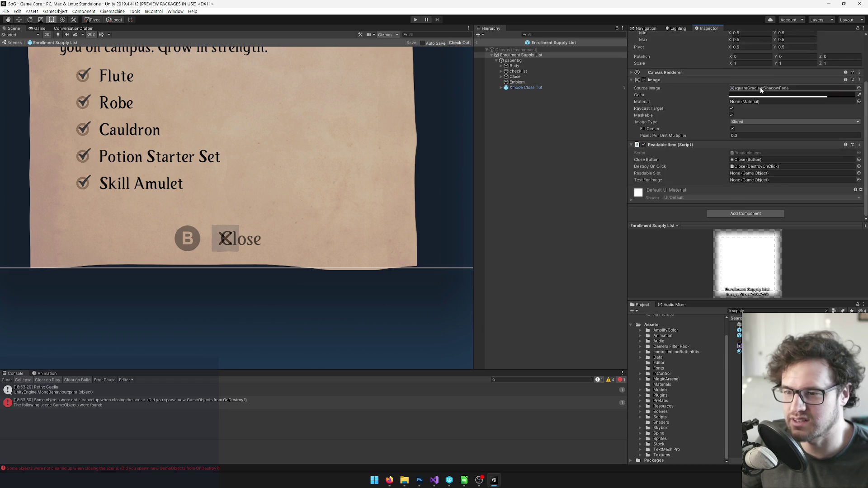
{"action": "left_click", "coordinate": [754, 167]}
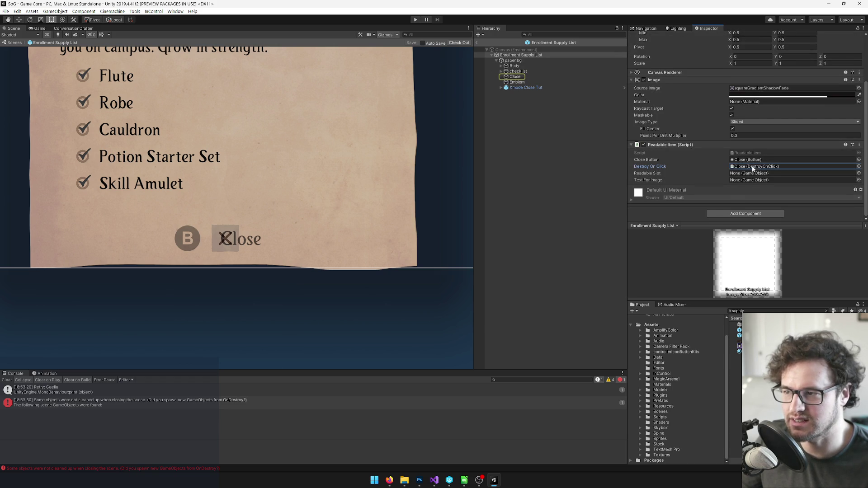
{"action": "left_click", "coordinate": [517, 76]}
{"action": "left_click", "coordinate": [502, 77]}
Confirm the Readable Item's Close Button also references the Close object.
{"action": "left_click", "coordinate": [517, 55]}
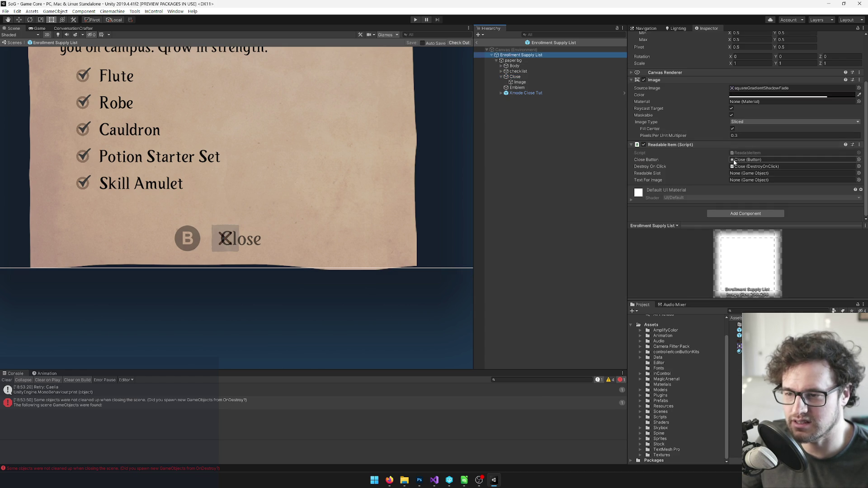
{"action": "left_click", "coordinate": [742, 161]}
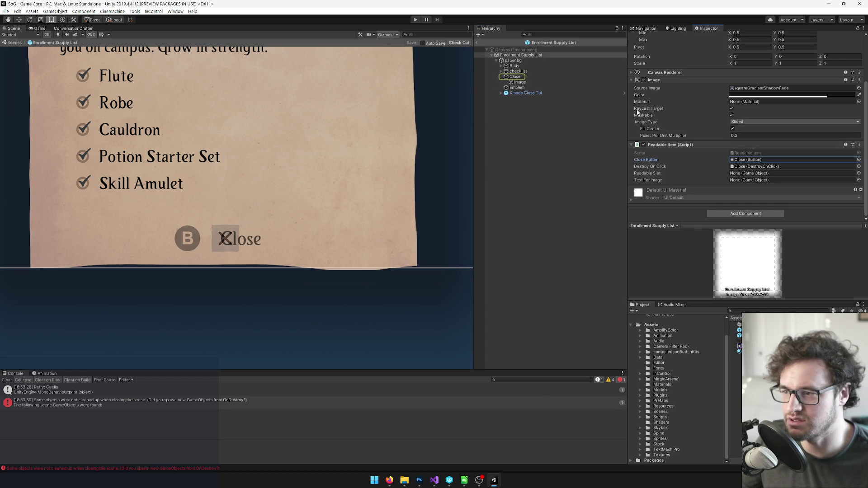
{"action": "left_click", "coordinate": [516, 77]}
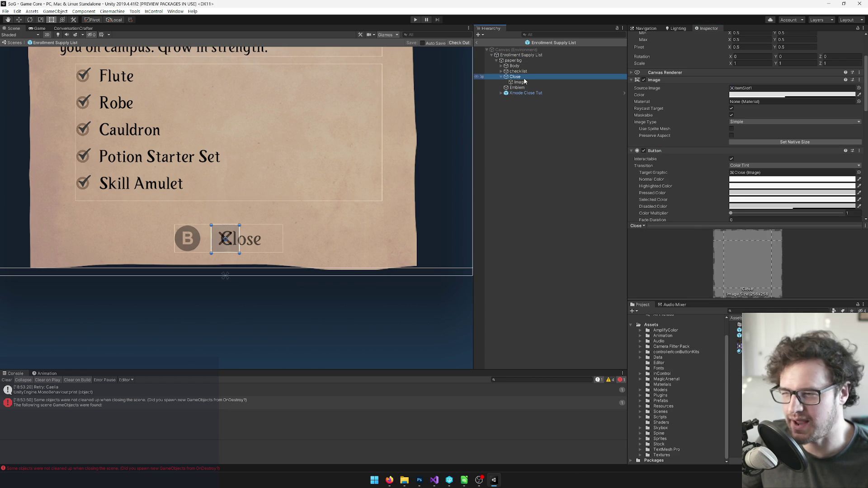
{"action": "scroll", "coordinate": [759, 144], "scroll_direction": "down", "scroll_amount": 3}
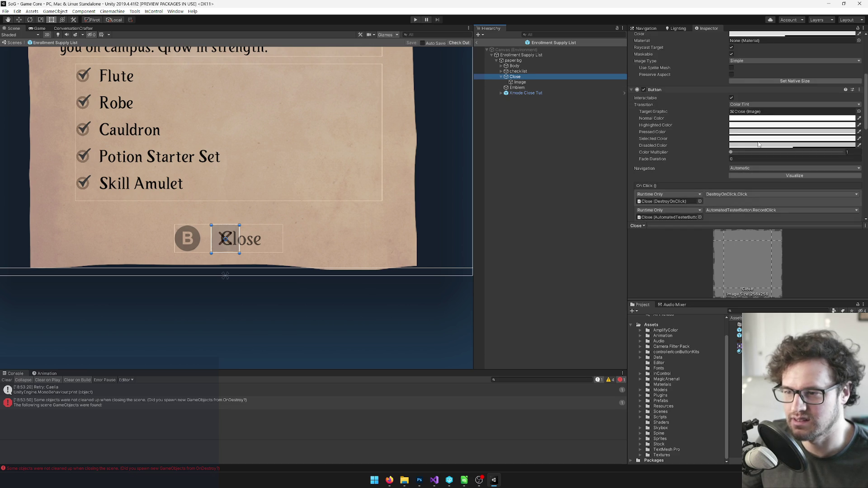
{"action": "left_click", "coordinate": [542, 54]}
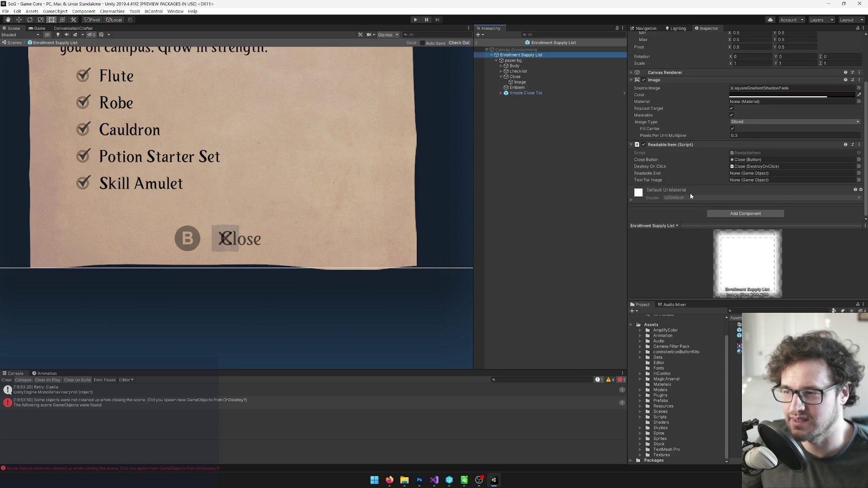
{"action": "left_click", "coordinate": [759, 302]}
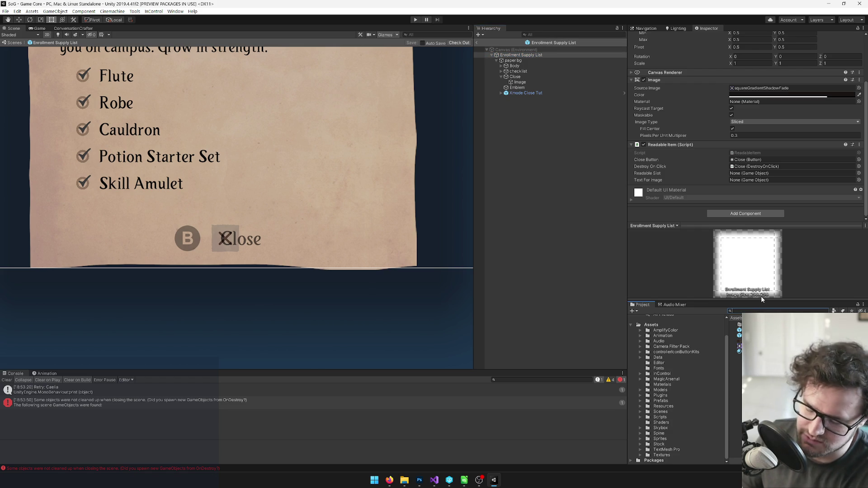
Search 'glimmerwick', open the referenced Ad Pamphlet 1 prefab, and check its Text For Image.
{"action": "type", "text": "newsl"}
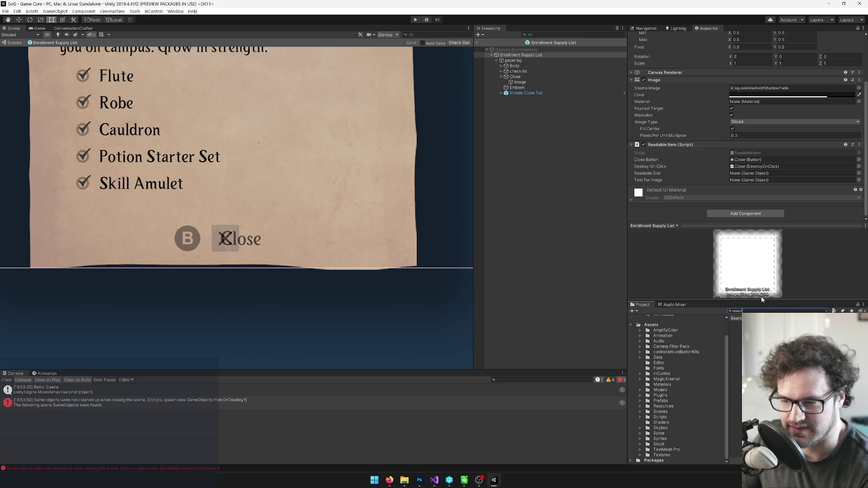
{"action": "key", "text": "BackSpace"}
{"action": "key", "text": "BackSpace"}
{"action": "key", "text": "BackSpace"}
{"action": "type", "text": "glimmerwick"}
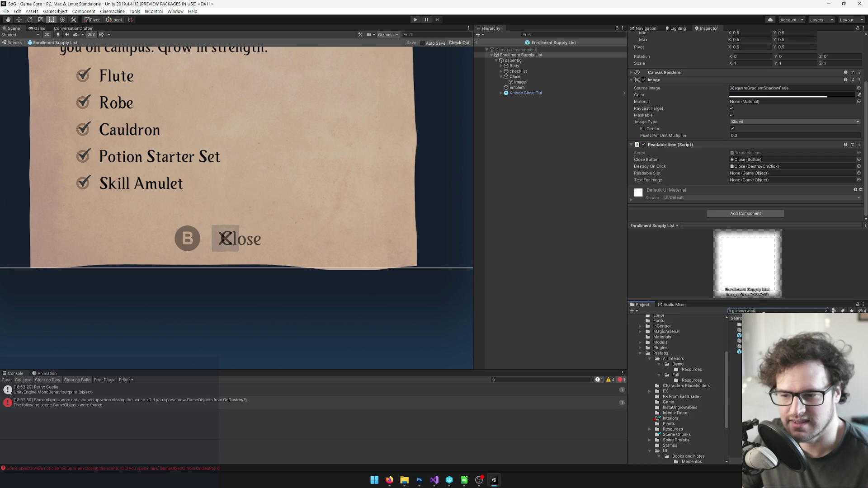
{"action": "left_click", "coordinate": [736, 340]}
{"action": "scroll", "coordinate": [760, 150], "scroll_direction": "down", "scroll_amount": 5}
{"action": "scroll", "coordinate": [771, 172], "scroll_direction": "down", "scroll_amount": 10}
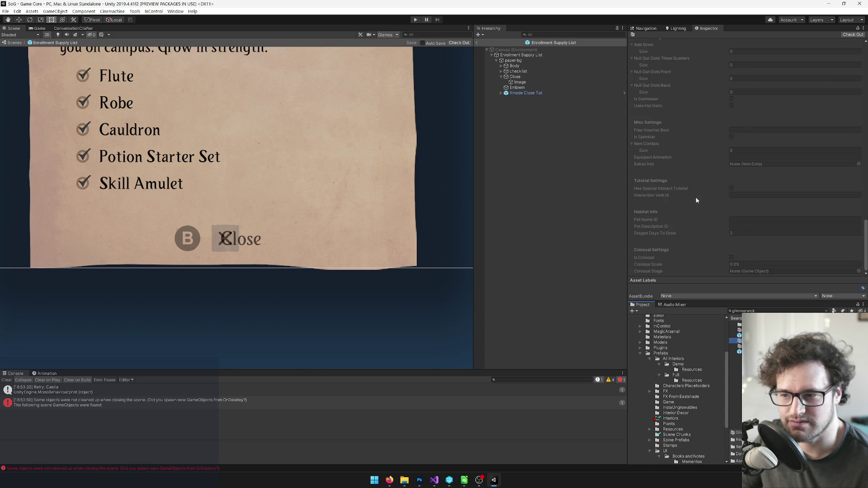
{"action": "scroll", "coordinate": [686, 221], "scroll_direction": "up", "scroll_amount": 3}
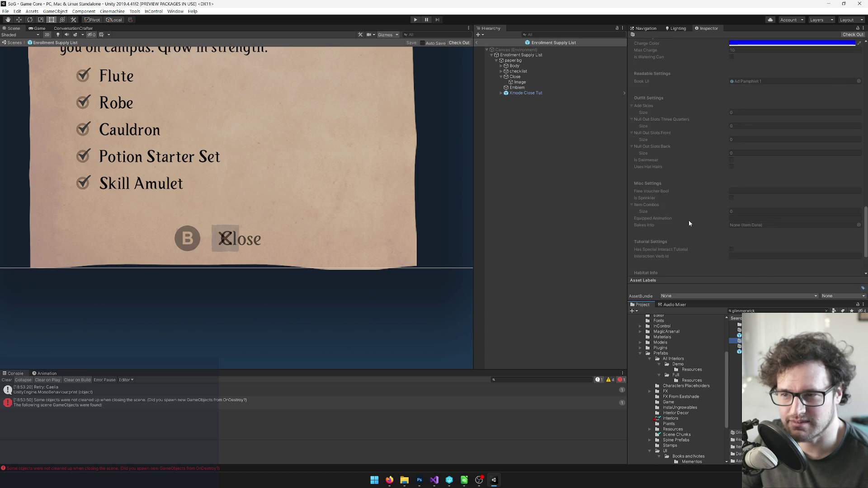
{"action": "double_click", "coordinate": [748, 82]}
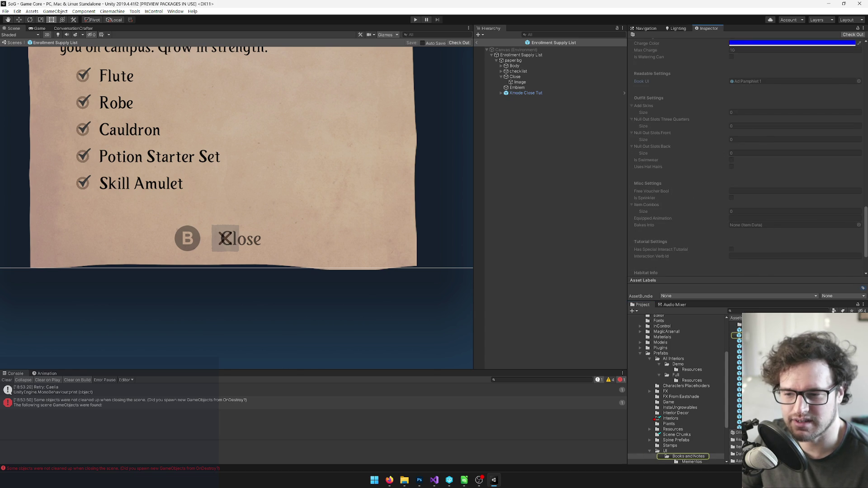
{"action": "left_click", "coordinate": [761, 64]}
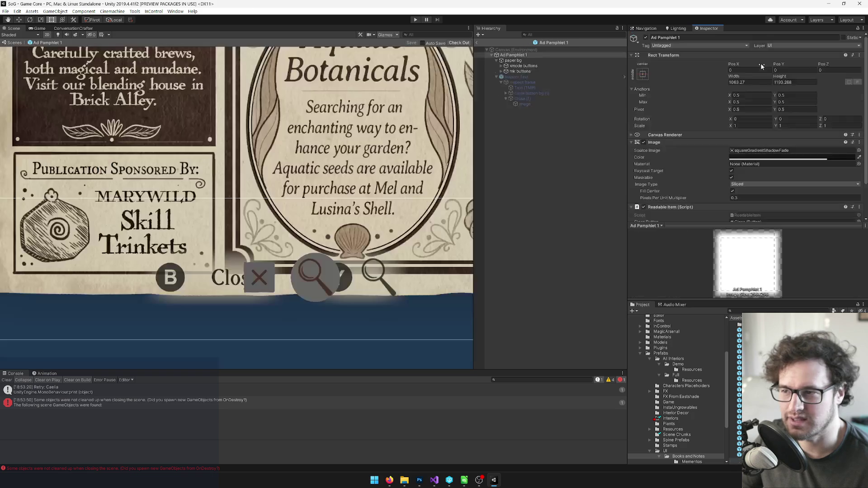
{"action": "scroll", "coordinate": [759, 135], "scroll_direction": "down", "scroll_amount": 3}
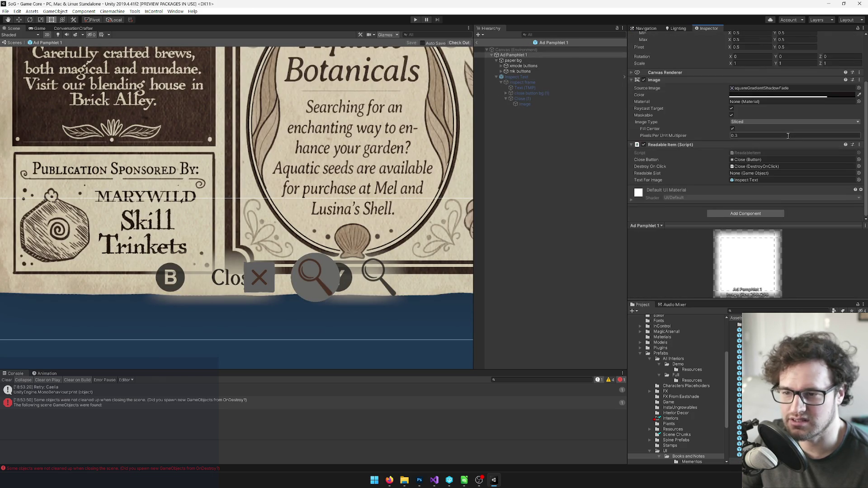
{"action": "left_click", "coordinate": [754, 180]}
Search 'mel pos' and open the Mel Poster prefab.
{"action": "left_click", "coordinate": [762, 310]}
{"action": "type", "text": "mel"}
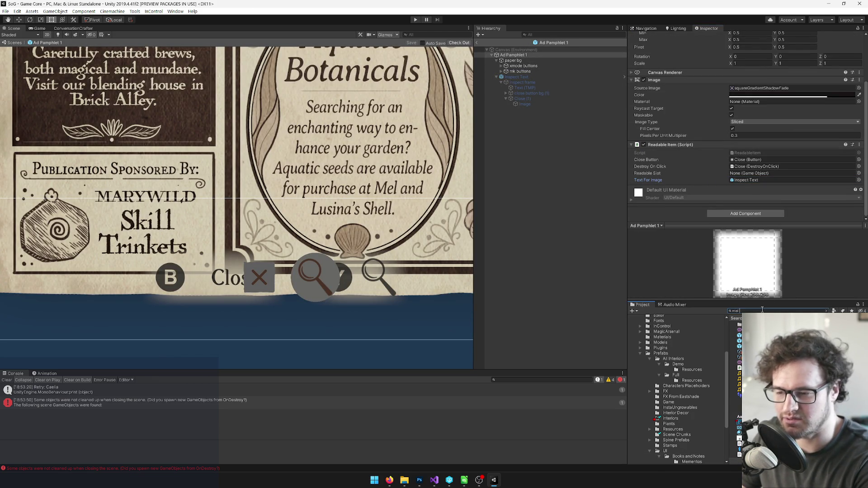
{"action": "type", "text": " pos"}
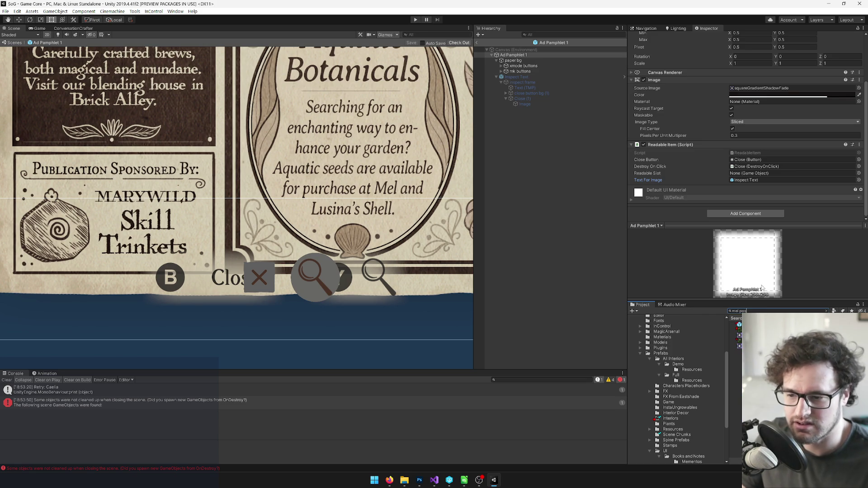
{"action": "key", "text": "Down"}
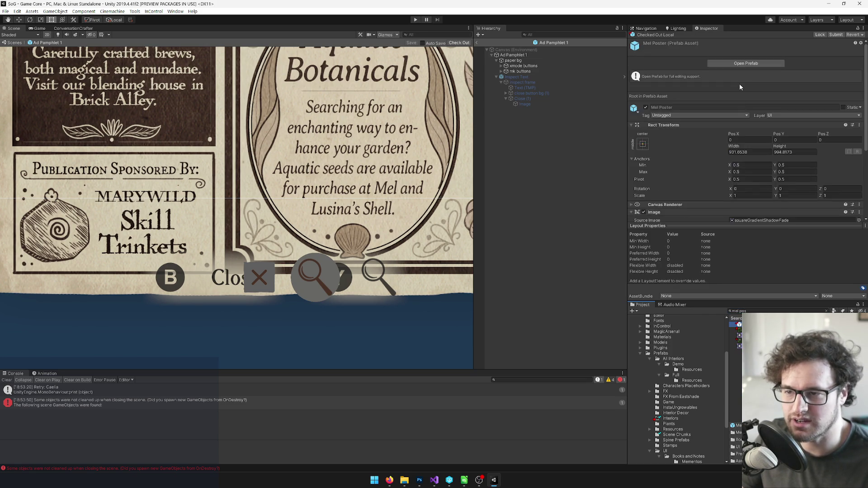
{"action": "left_click", "coordinate": [737, 63]}
Drag Close into Mel Poster's Close Button and Destroy On Click fields, verify Text For Image, and save.
{"action": "scroll", "coordinate": [719, 149], "scroll_direction": "down", "scroll_amount": 3}
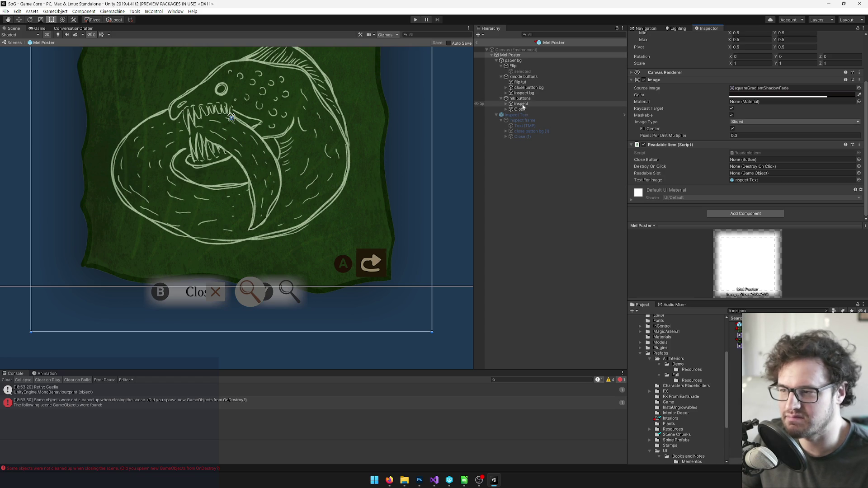
{"action": "left_click", "coordinate": [505, 109]}
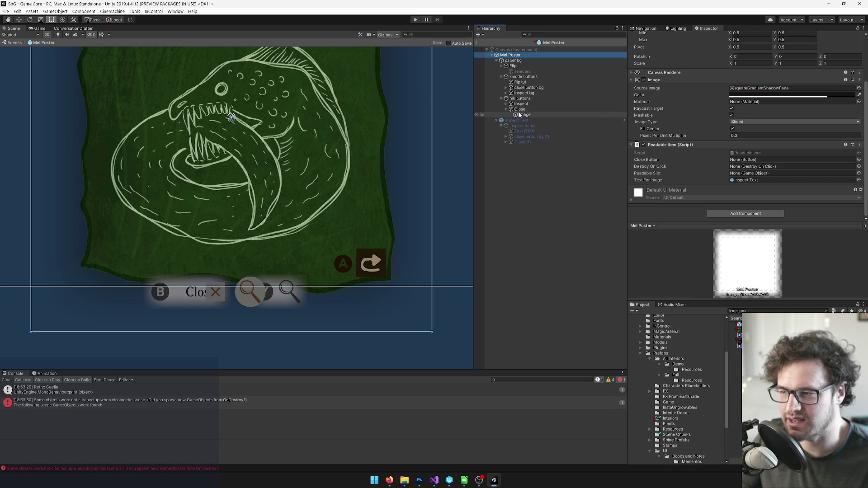
{"action": "left_click_drag", "start_coordinate": [520, 111], "coordinate": [768, 159]}
{"action": "mouse_move", "coordinate": [524, 116]}
{"action": "left_mouse_down"}
{"action": "mouse_move", "coordinate": [742, 165]}
{"action": "mouse_move", "coordinate": [524, 128]}
{"action": "mouse_move", "coordinate": [524, 109]}
{"action": "mouse_move", "coordinate": [753, 167]}
{"action": "left_mouse_up"}
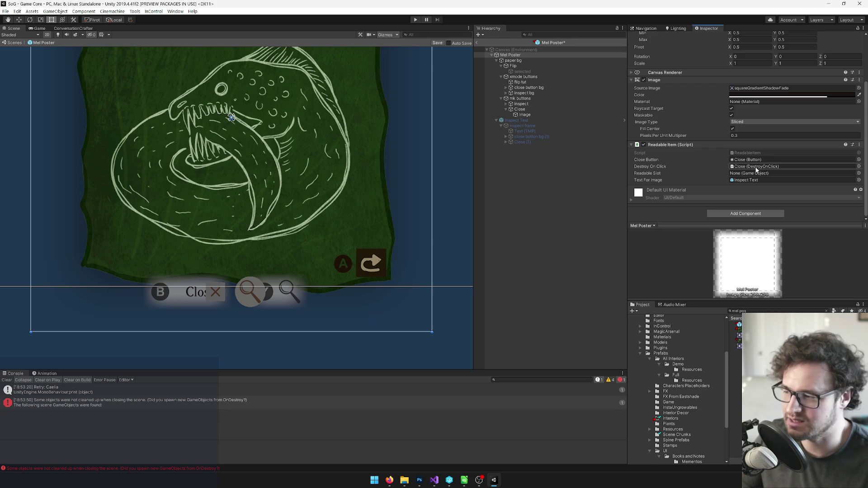
{"action": "left_click", "coordinate": [747, 179]}
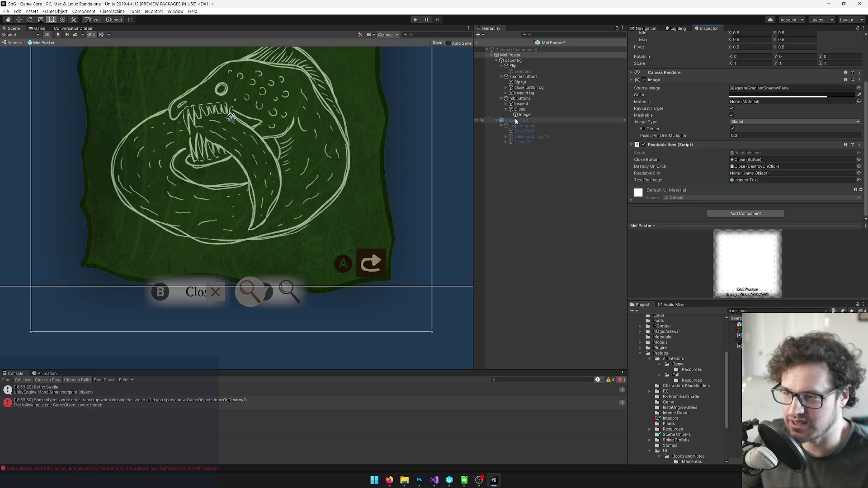
{"action": "left_click", "coordinate": [437, 42]}
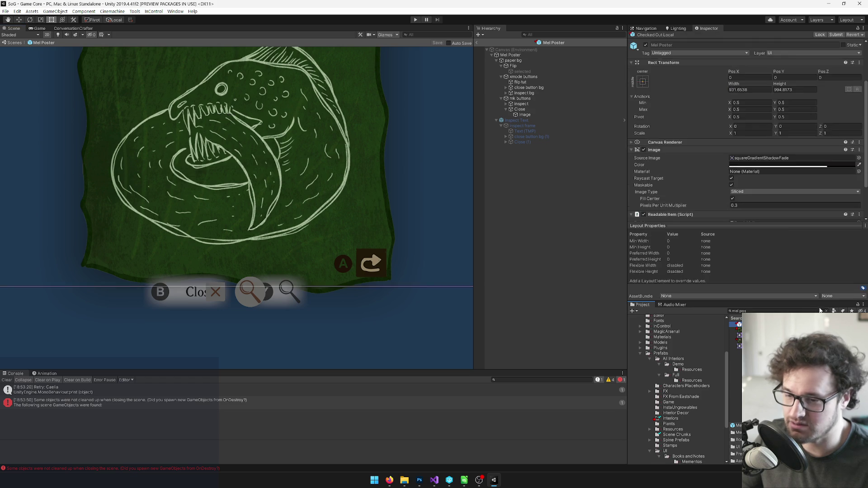
{"action": "left_click", "coordinate": [830, 310]}
Open the Acorn Letter prefab and check its Close object and Destroy On Click assignment.
{"action": "left_click", "coordinate": [738, 325]}
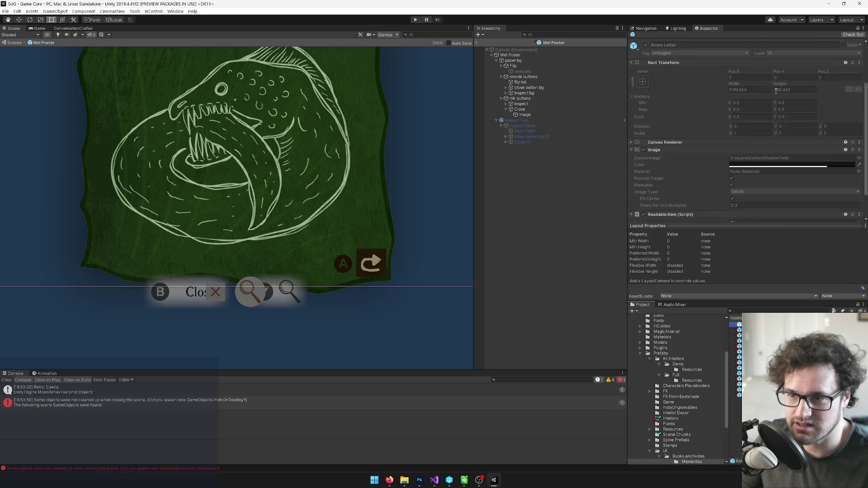
{"action": "left_click", "coordinate": [745, 63]}
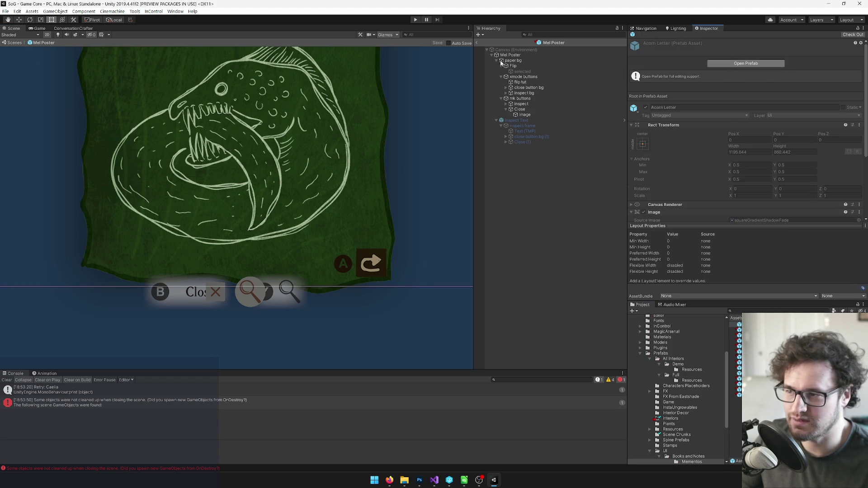
{"action": "scroll", "coordinate": [764, 131], "scroll_direction": "down", "scroll_amount": 3}
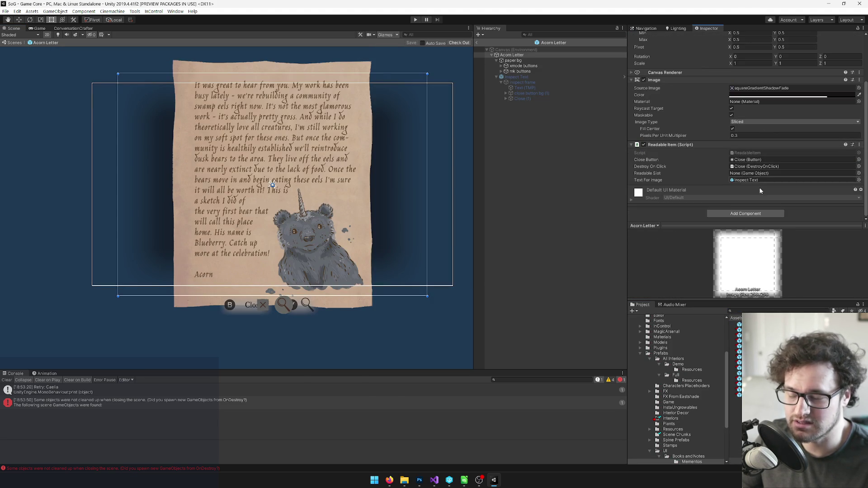
{"action": "left_click", "coordinate": [751, 160]}
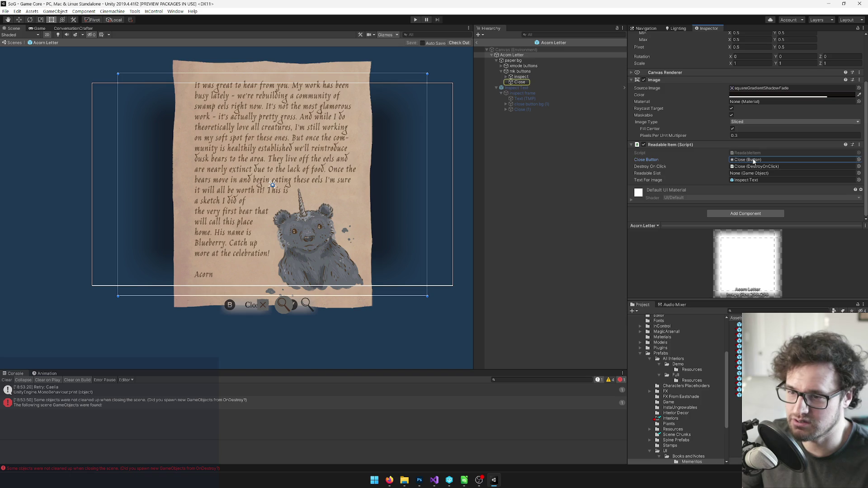
{"action": "left_click", "coordinate": [506, 78]}
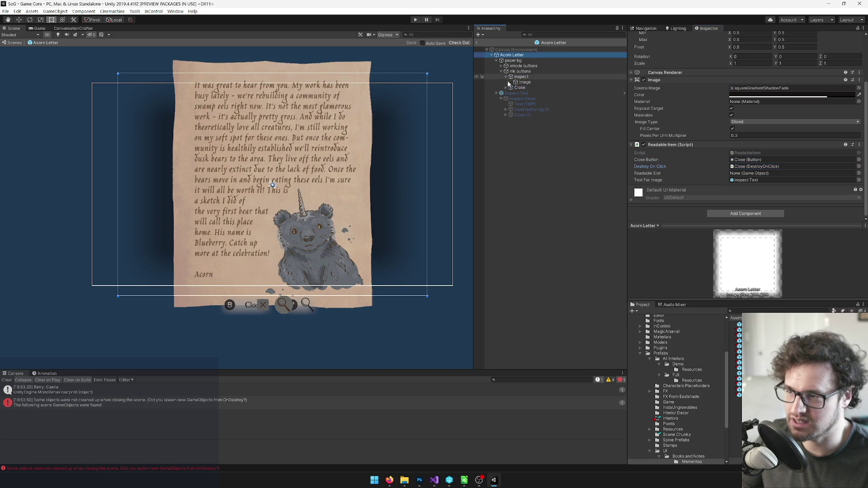
{"action": "left_click", "coordinate": [519, 87]}
{"action": "left_click", "coordinate": [506, 87]}
{"action": "left_click", "coordinate": [510, 55]}
{"action": "left_click", "coordinate": [748, 163]}
{"action": "left_click", "coordinate": [748, 168]}
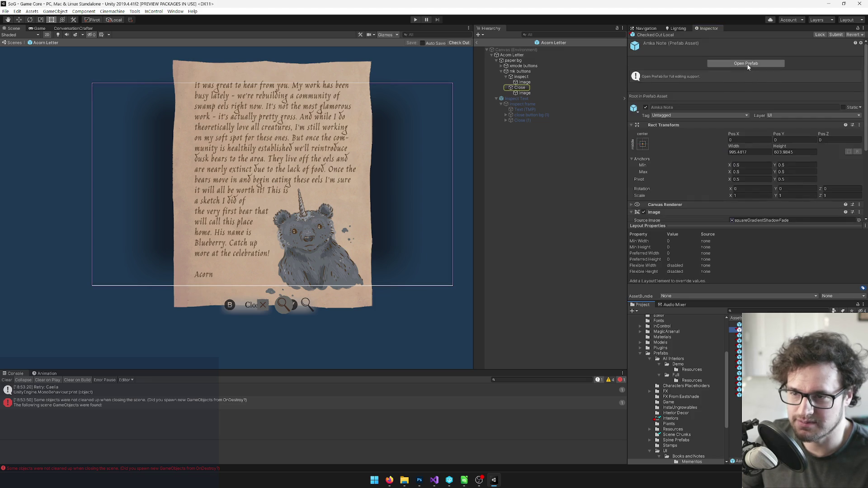
Review the Readable Item setup of Amka Note, Arthur Menu, Celia Postcard, Chrys Tea and Clover Note 2.
{"action": "left_click", "coordinate": [723, 66]}
{"action": "scroll", "coordinate": [765, 107], "scroll_direction": "down", "scroll_amount": 3}
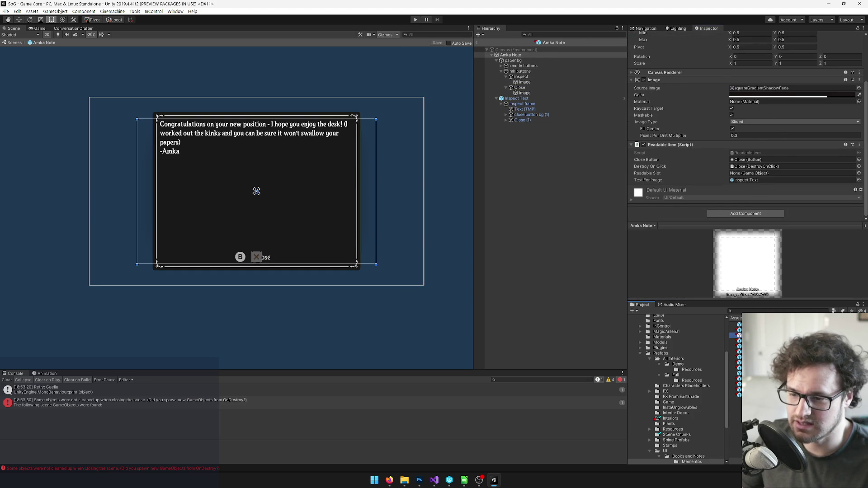
{"action": "left_click", "coordinate": [745, 63]}
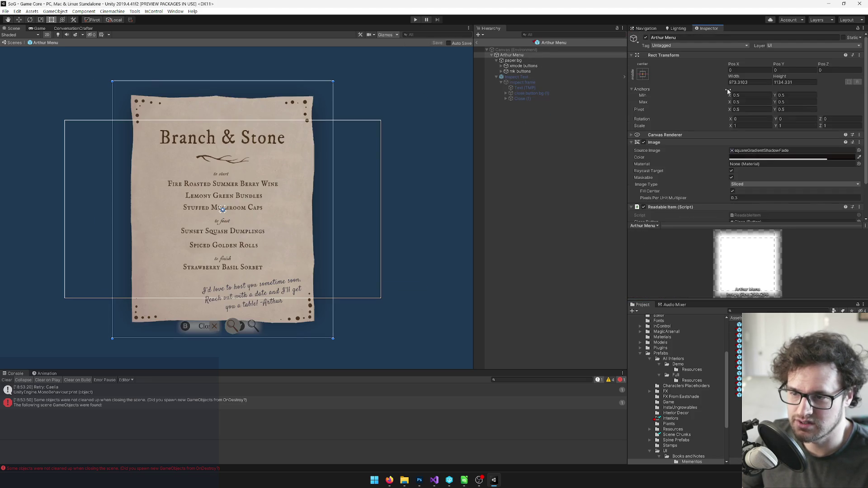
{"action": "scroll", "coordinate": [765, 129], "scroll_direction": "down", "scroll_amount": 3}
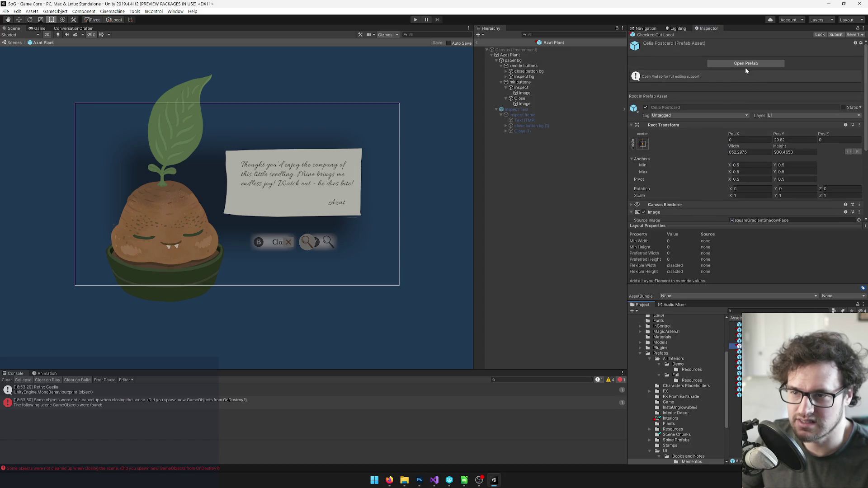
{"action": "left_click", "coordinate": [746, 63]}
{"action": "scroll", "coordinate": [766, 156], "scroll_direction": "down", "scroll_amount": 3}
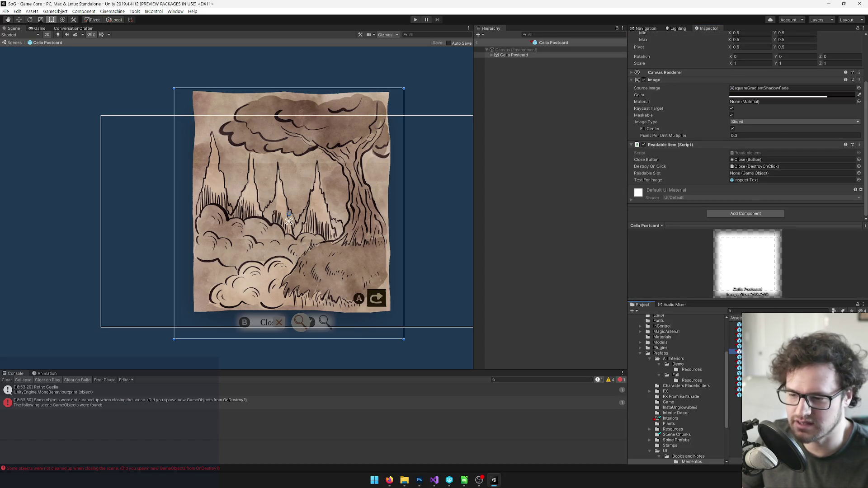
{"action": "left_click", "coordinate": [739, 357]}
{"action": "left_click", "coordinate": [746, 64]}
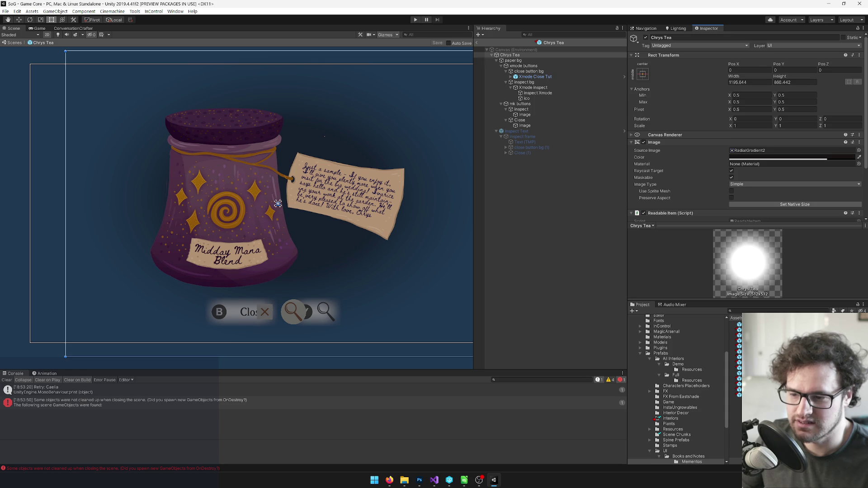
{"action": "scroll", "coordinate": [732, 203], "scroll_direction": "down", "scroll_amount": 3}
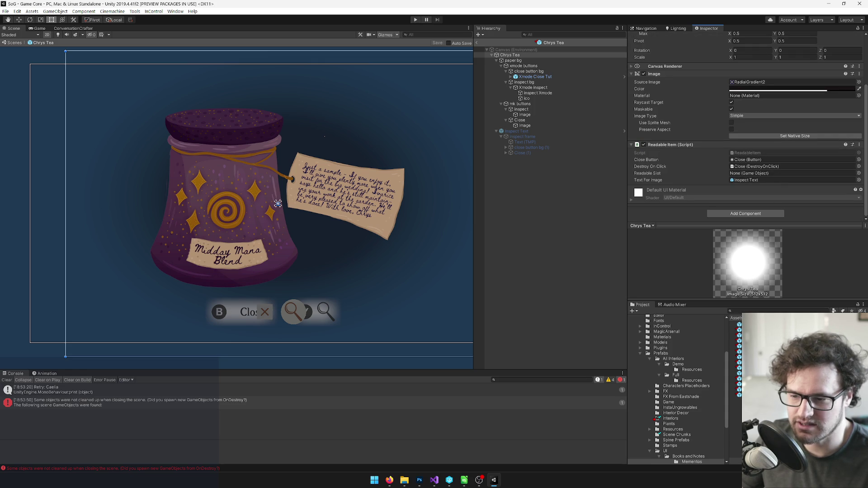
{"action": "left_click", "coordinate": [739, 362]}
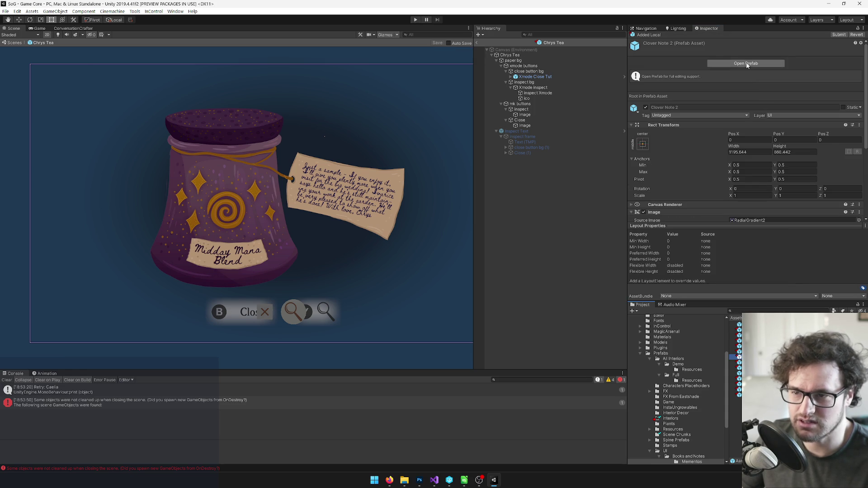
{"action": "left_click", "coordinate": [745, 64]}
{"action": "scroll", "coordinate": [767, 164], "scroll_direction": "down", "scroll_amount": 3}
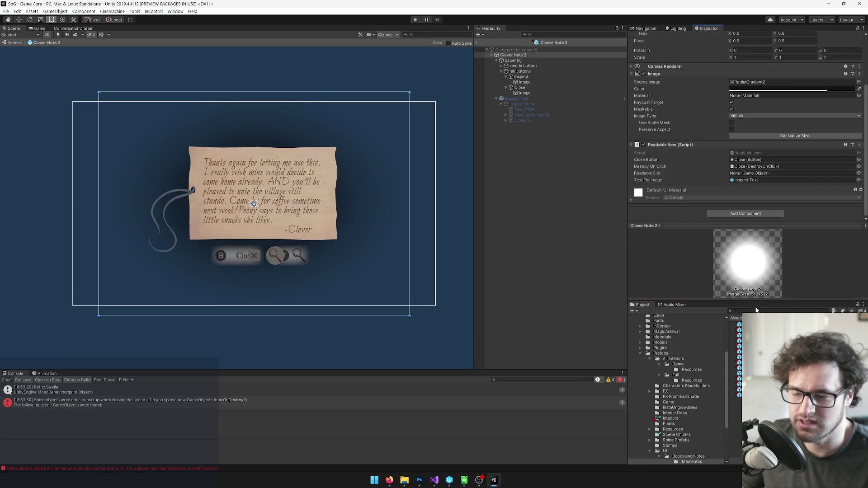
Review Codrin Article, Davin Letter, Fern Book, Mel Poster, Nessa Music Box and Zale Photo, then return to Game Core.
{"action": "left_click", "coordinate": [739, 357]}
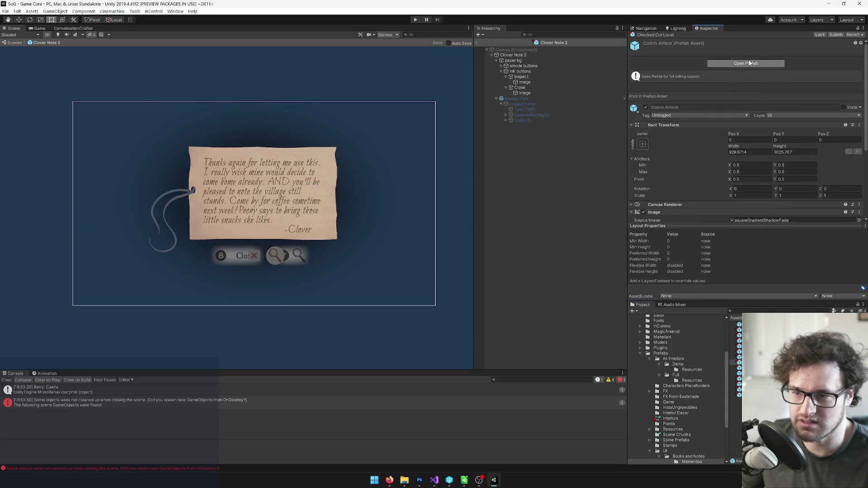
{"action": "left_click", "coordinate": [749, 64]}
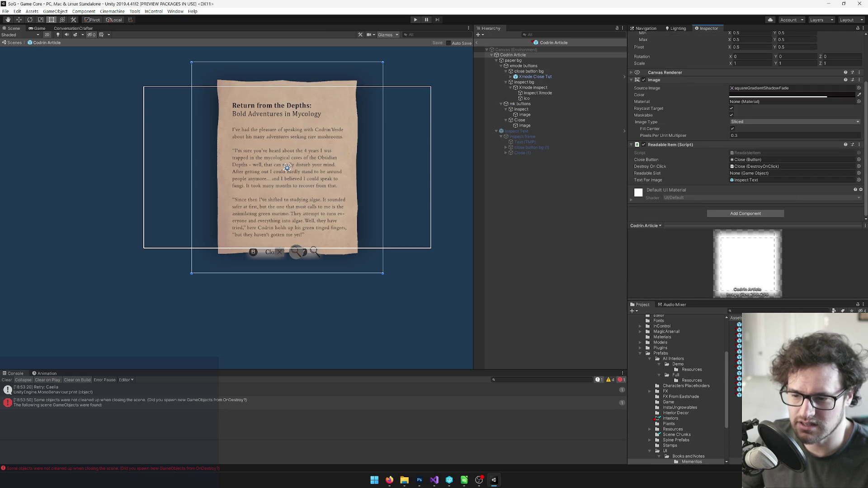
{"action": "left_click", "coordinate": [742, 373]}
{"action": "left_click", "coordinate": [744, 63]}
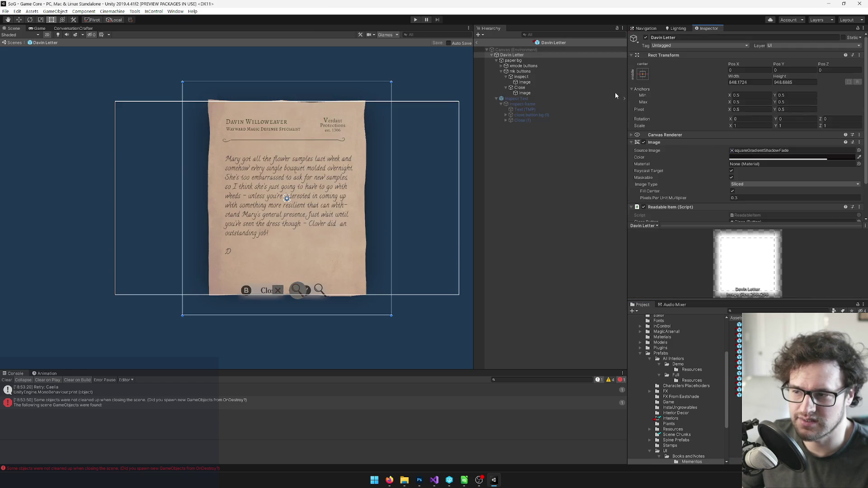
{"action": "scroll", "coordinate": [779, 151], "scroll_direction": "down", "scroll_amount": 3}
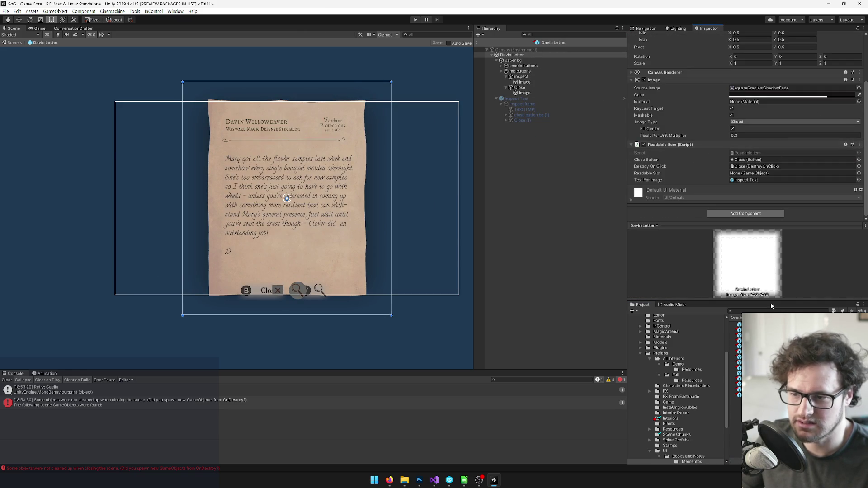
{"action": "left_click", "coordinate": [739, 378]}
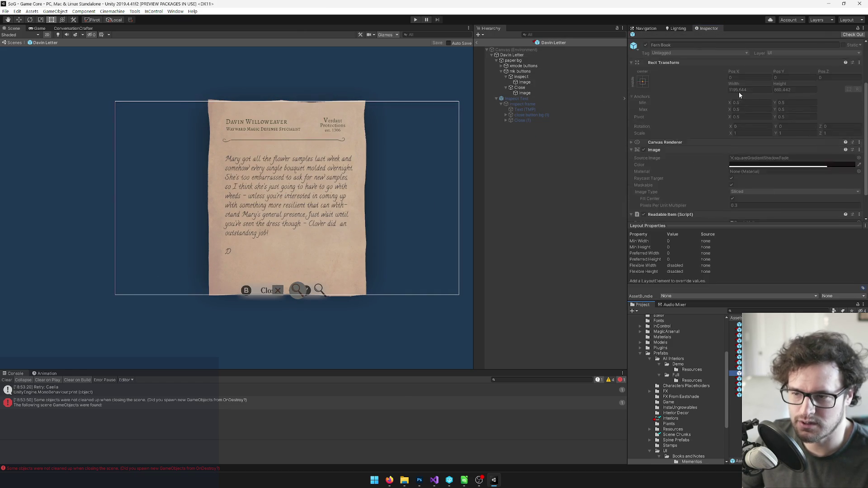
{"action": "left_click", "coordinate": [735, 63]}
{"action": "scroll", "coordinate": [763, 129], "scroll_direction": "down", "scroll_amount": 3}
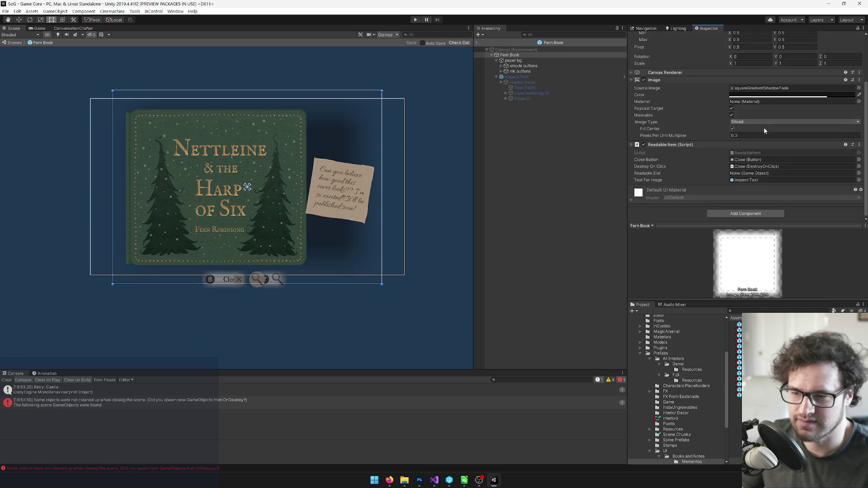
{"action": "left_click", "coordinate": [736, 379]}
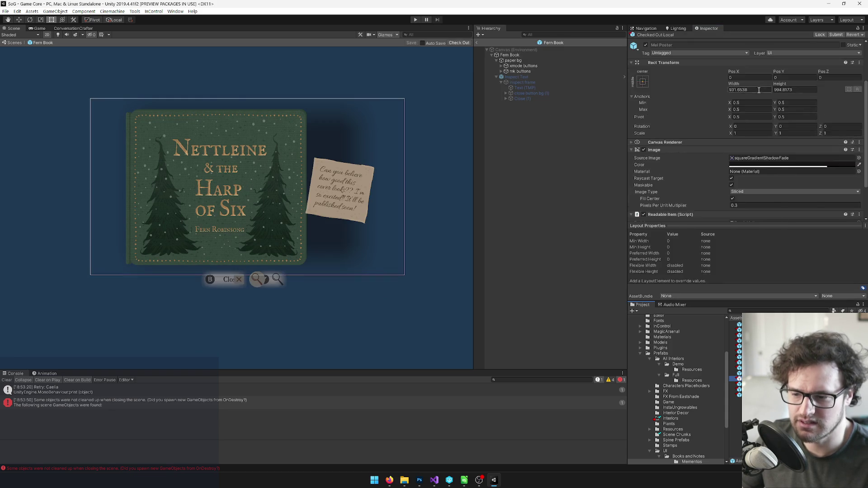
{"action": "left_click", "coordinate": [738, 383]}
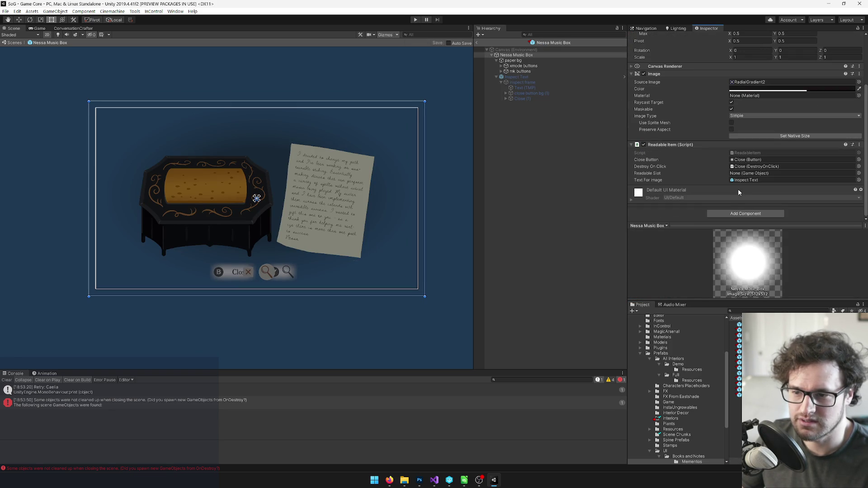
{"action": "scroll", "coordinate": [733, 79], "scroll_direction": "up", "scroll_amount": 3}
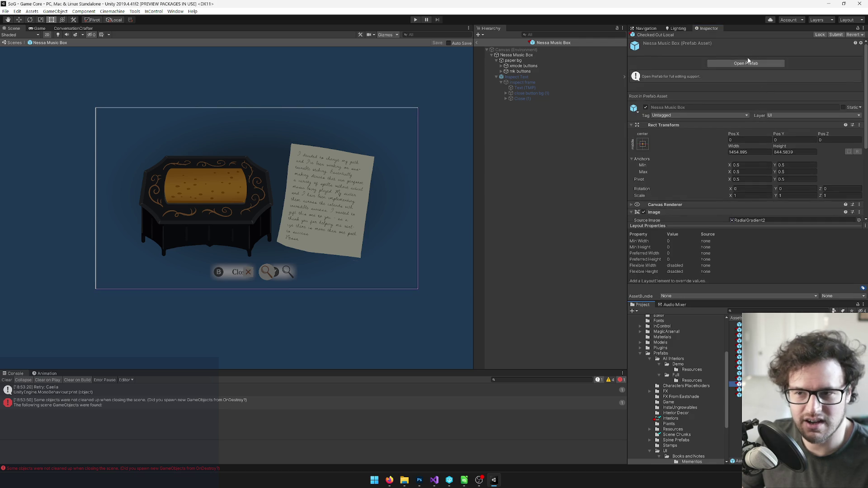
{"action": "scroll", "coordinate": [754, 128], "scroll_direction": "down", "scroll_amount": 3}
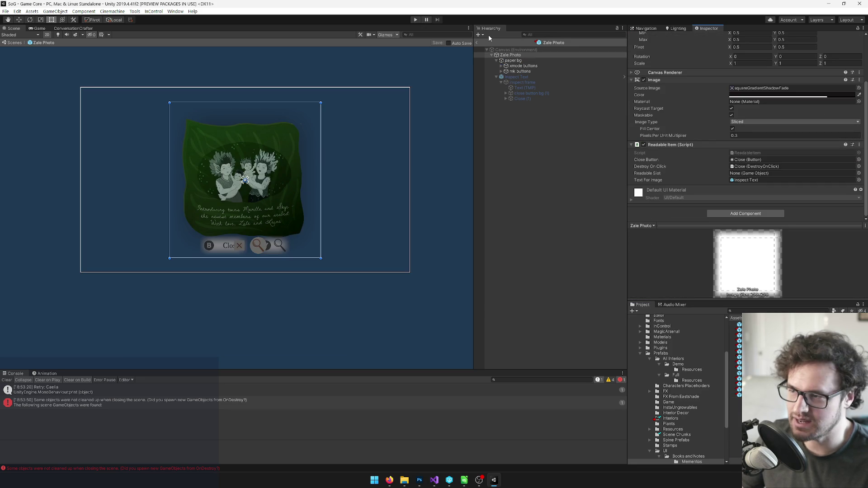
{"action": "left_click", "coordinate": [476, 44]}
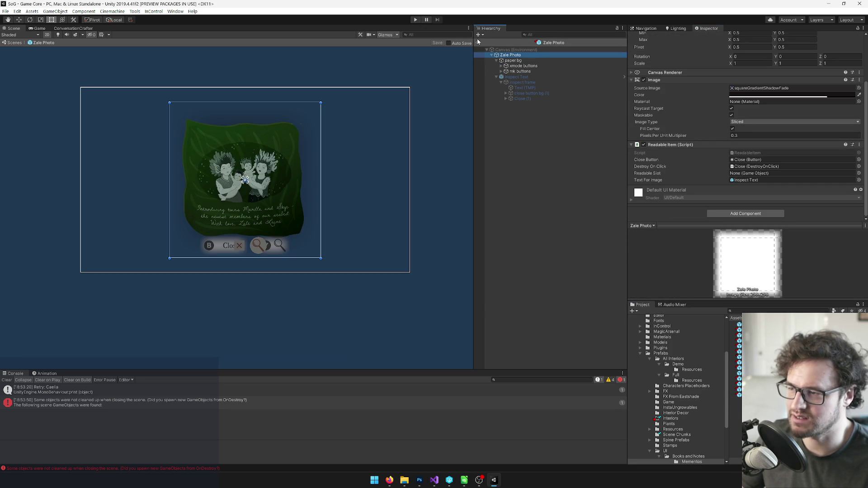
{"action": "left_click", "coordinate": [477, 43]}
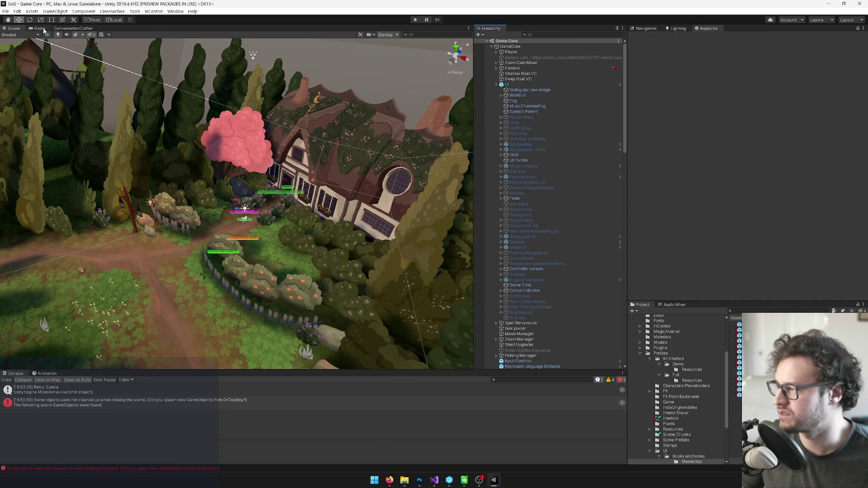
Switch to the Game view, enter Play mode and open the Branch & Stone letter on the table.
{"action": "left_click", "coordinate": [42, 28]}
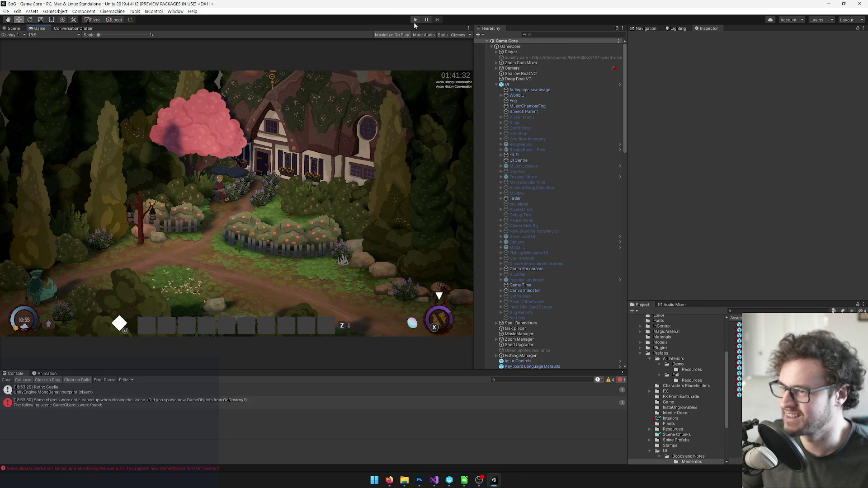
{"action": "left_click", "coordinate": [414, 20]}
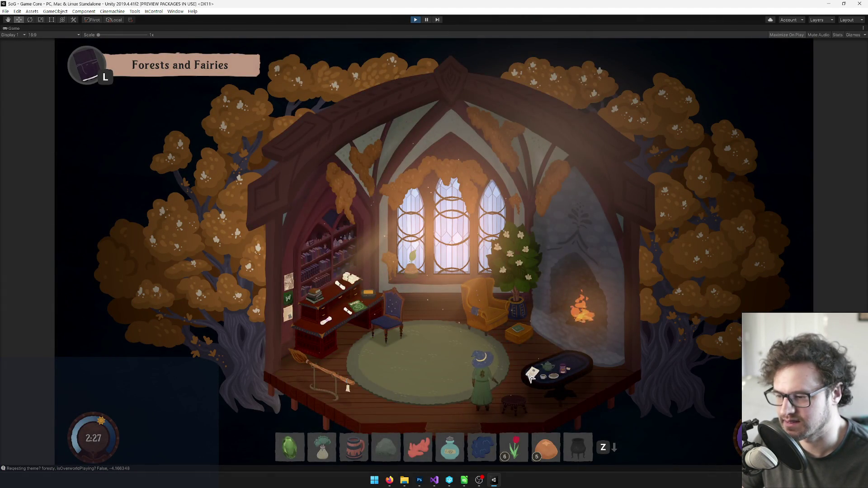
{"action": "left_click", "coordinate": [528, 375]}
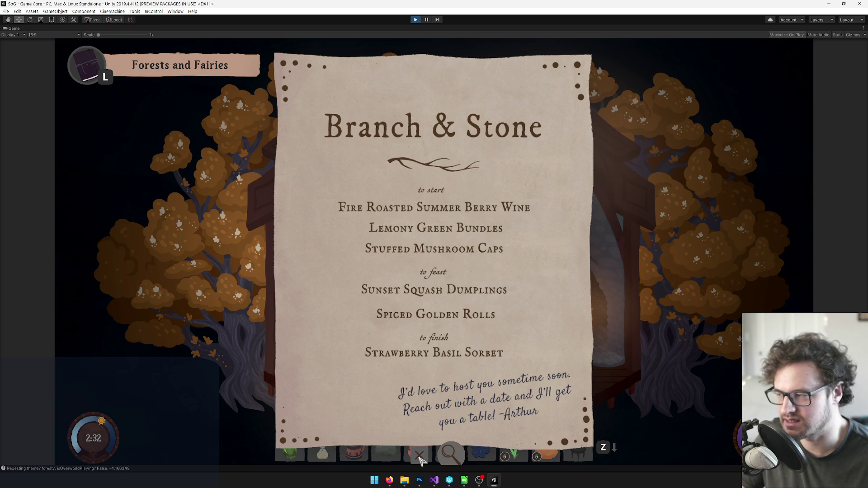
Close the Branch & Stone letter, then test the Midday Mana Blend jar, showing and closing its note.
{"action": "left_click", "coordinate": [420, 457]}
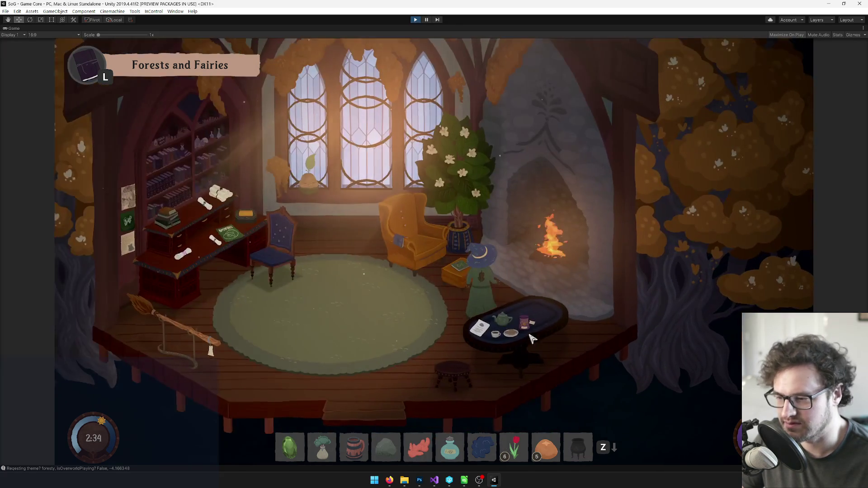
{"action": "left_click", "coordinate": [526, 327]}
{"action": "left_click", "coordinate": [419, 371]}
{"action": "left_click", "coordinate": [523, 320]}
{"action": "left_click", "coordinate": [451, 372]}
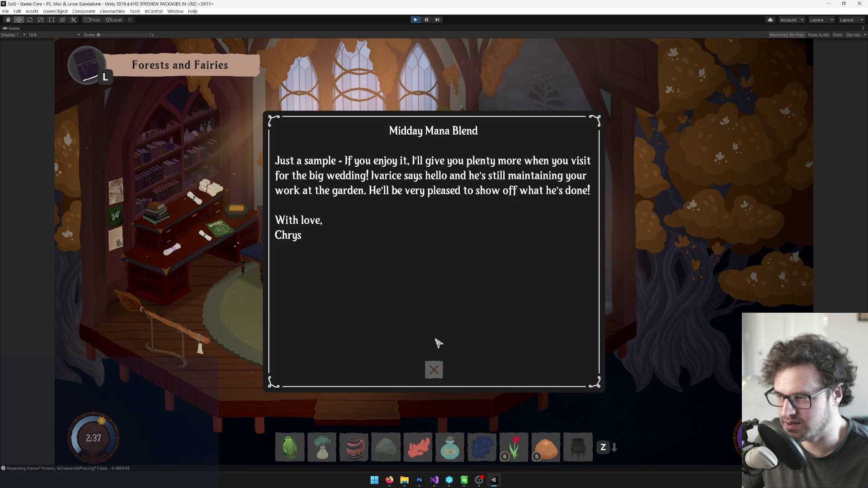
{"action": "left_click", "coordinate": [433, 371]}
{"action": "left_click", "coordinate": [419, 371]}
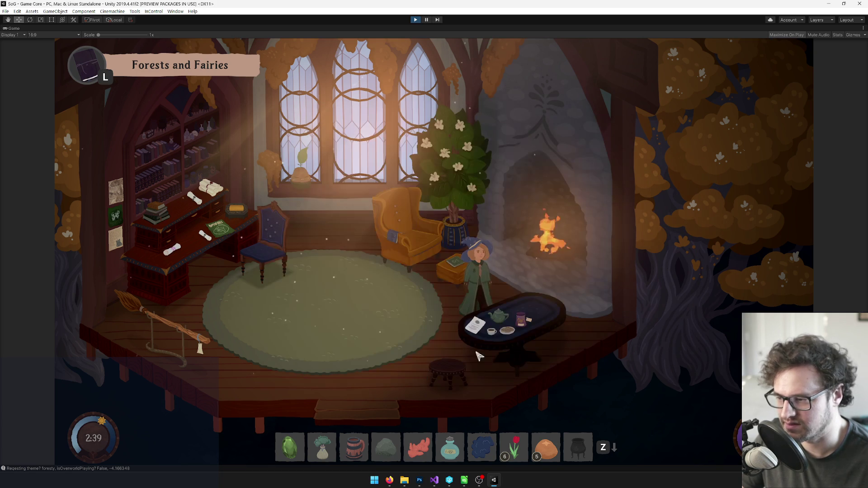
Reopen and close the Branch & Stone letter, then open and close the Nettleine & the Harp of Six book.
{"action": "left_click", "coordinate": [481, 332]}
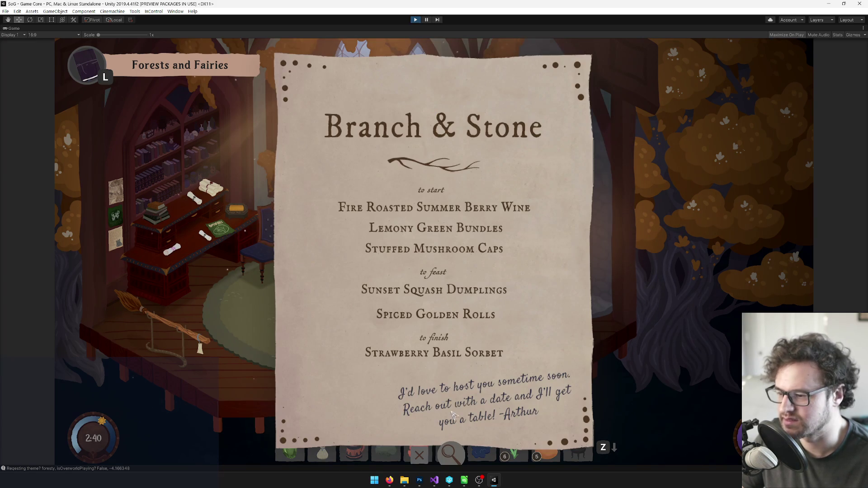
{"action": "left_click", "coordinate": [423, 455]}
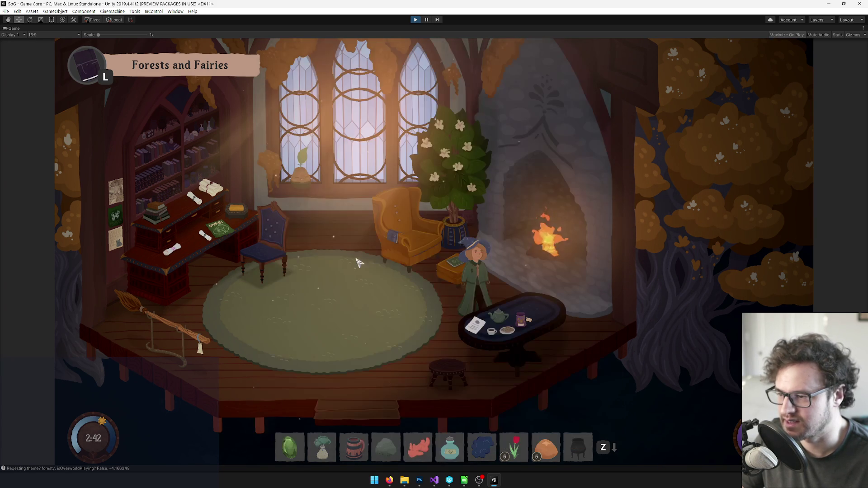
{"action": "left_click", "coordinate": [457, 261]}
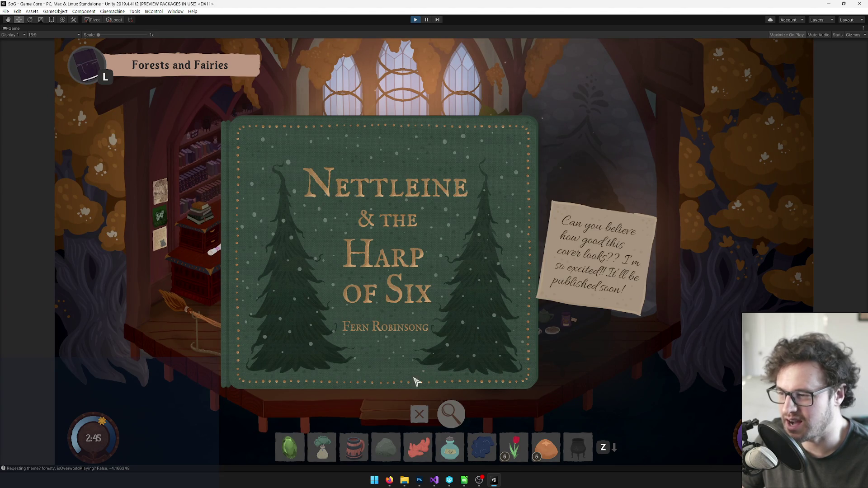
{"action": "left_click", "coordinate": [420, 414]}
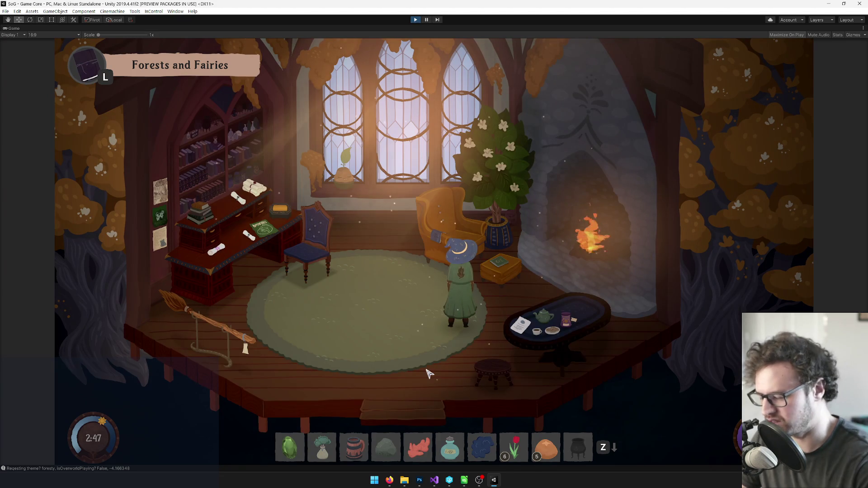
{"action": "key", "text": "grave"}
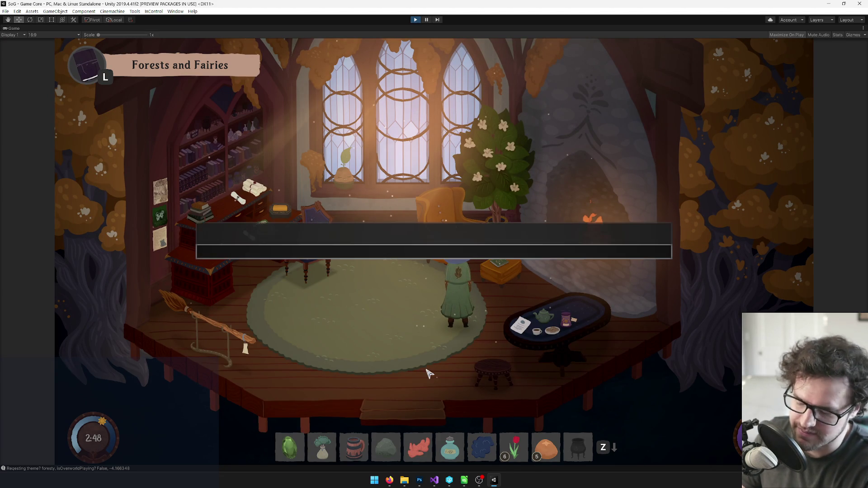
Try console autocompletion for the Hide commands and run HideUI.
{"action": "type", "text": "hide"}
{"action": "key", "text": "Tab"}
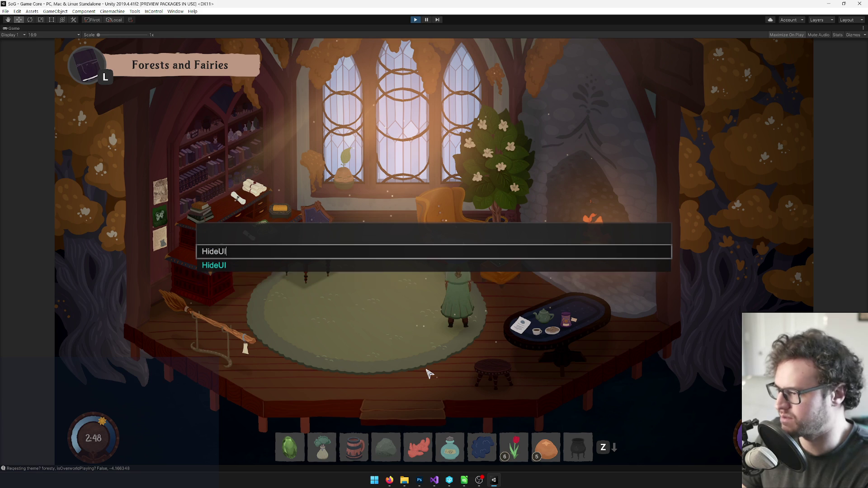
{"action": "key", "text": "BackSpace"}
{"action": "type", "text": "H"}
{"action": "key", "text": "Tab"}
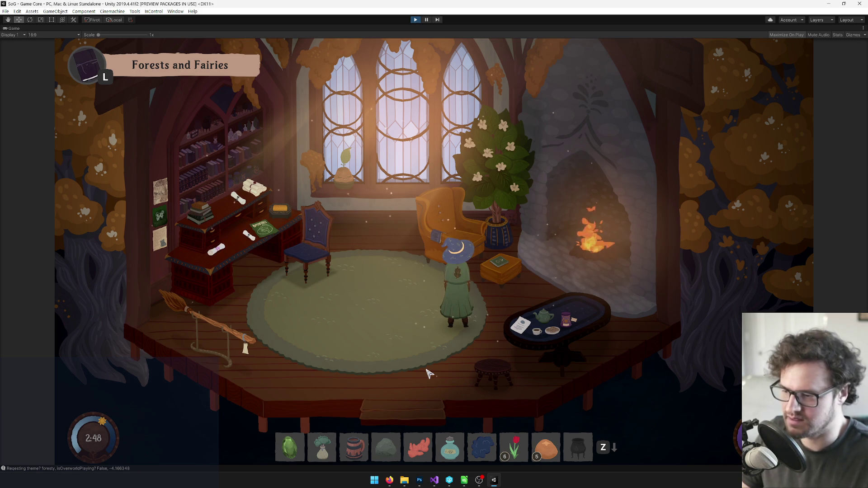
{"action": "key", "text": "grave"}
{"action": "type", "text": "hide"}
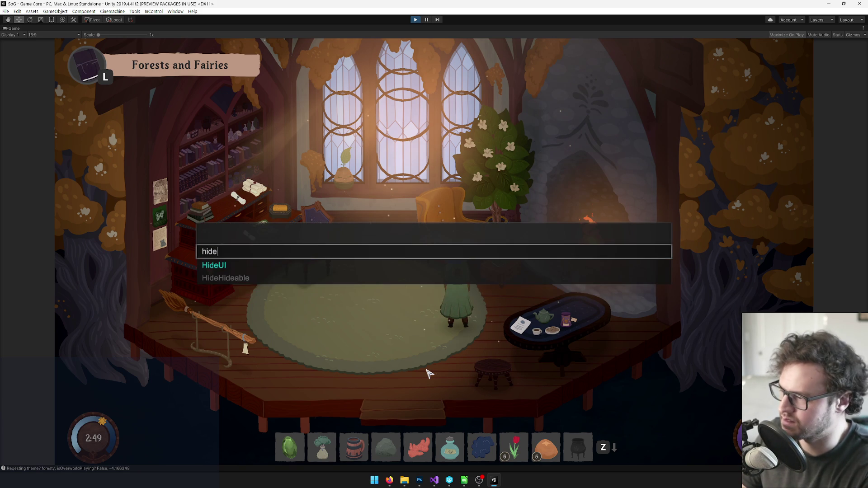
{"action": "key", "text": "Down"}
{"action": "key", "text": "Tab"}
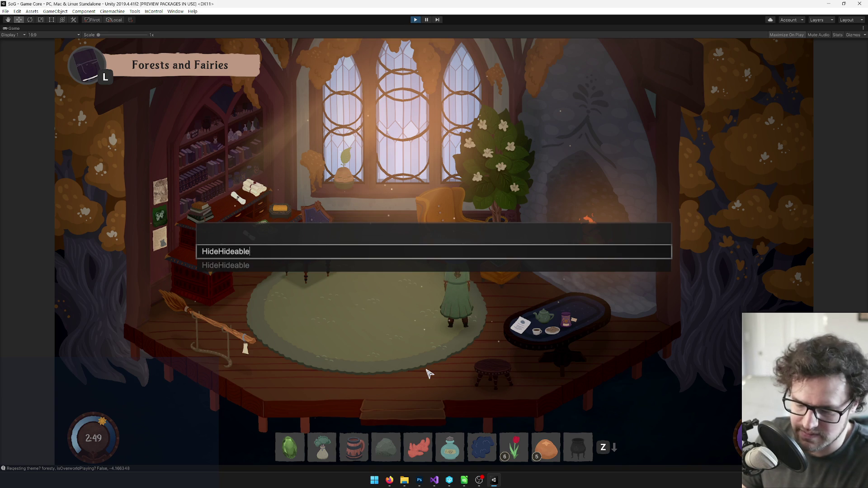
{"action": "key", "text": "BackSpace"}
{"action": "key", "text": "BackSpace"}
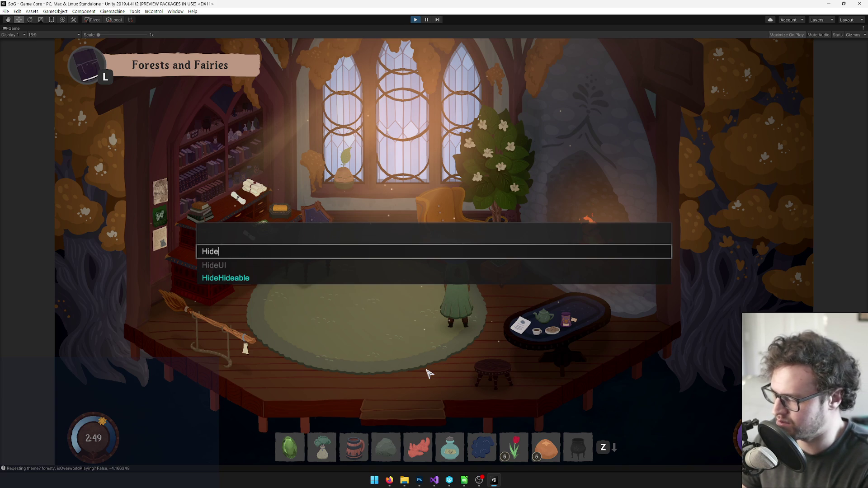
{"action": "key", "text": "Tab"}
{"action": "key", "text": "Return"}
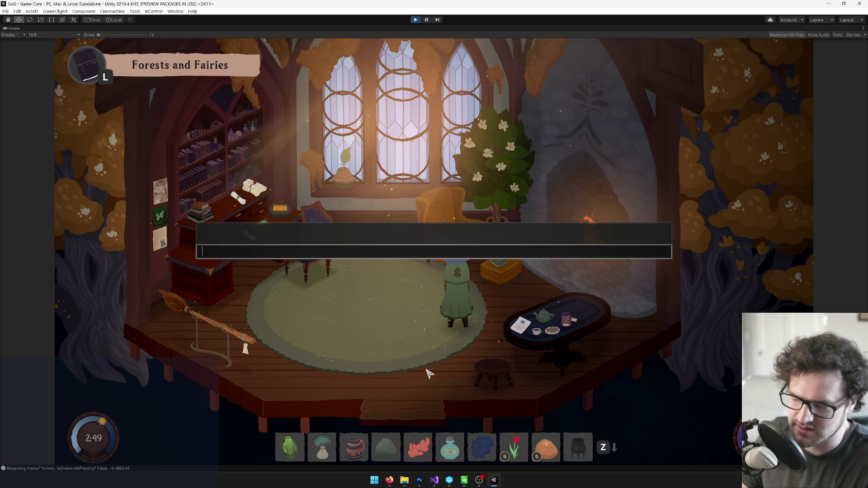
{"action": "key", "text": "grave"}
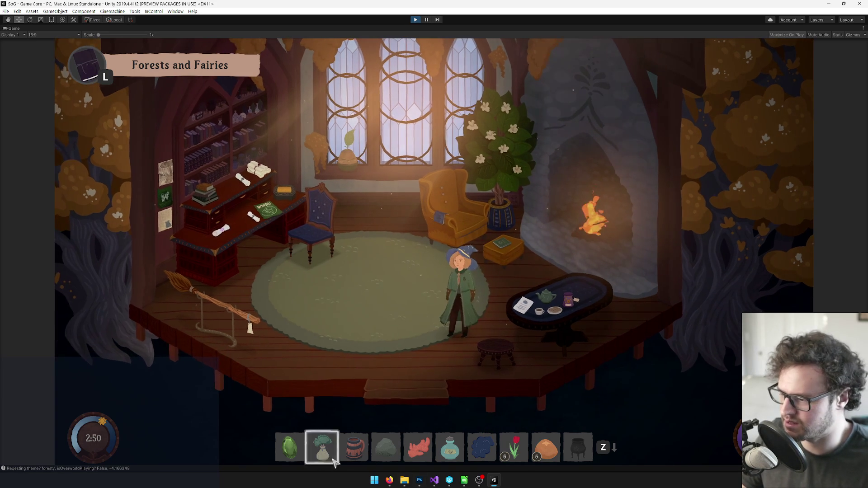
Walk toward the fireplace, run HideHideable from the console, then open the Midday Mana Blend jar.
{"action": "key", "text": "d"}
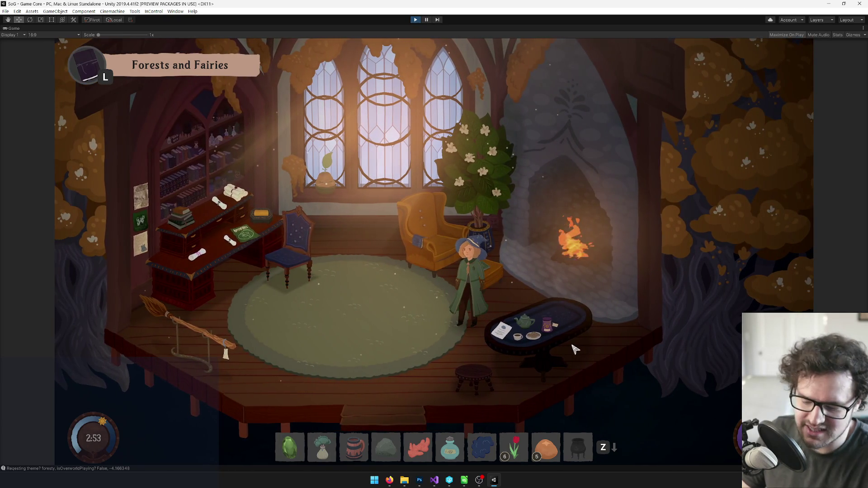
{"action": "key", "text": "grave"}
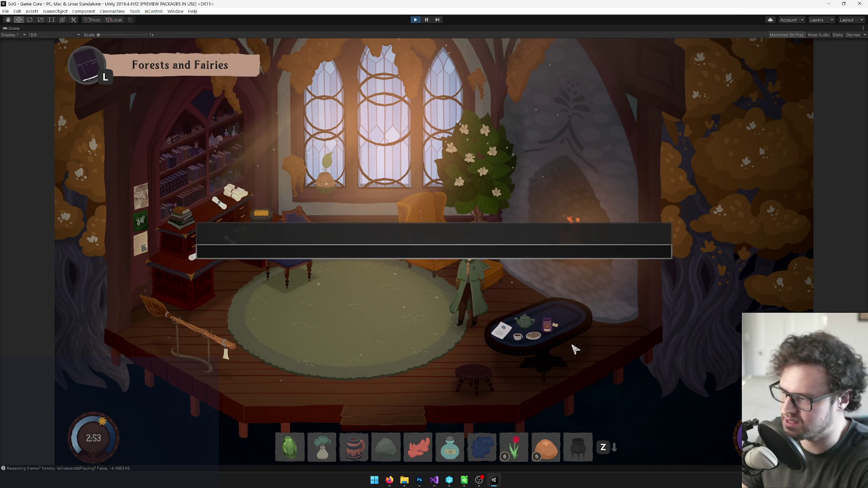
{"action": "type", "text": "hide"}
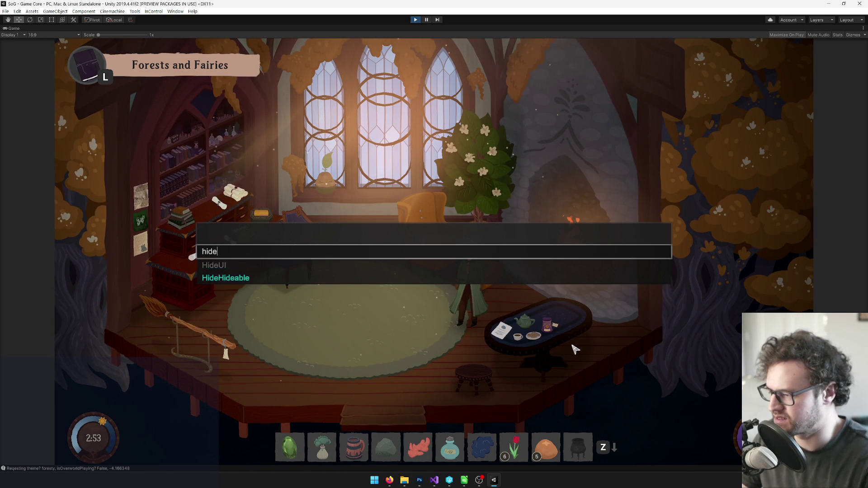
{"action": "key", "text": "Tab"}
{"action": "key", "text": "Tab"}
{"action": "key", "text": "Return"}
{"action": "key", "text": "grave"}
{"action": "left_click", "coordinate": [573, 349]}
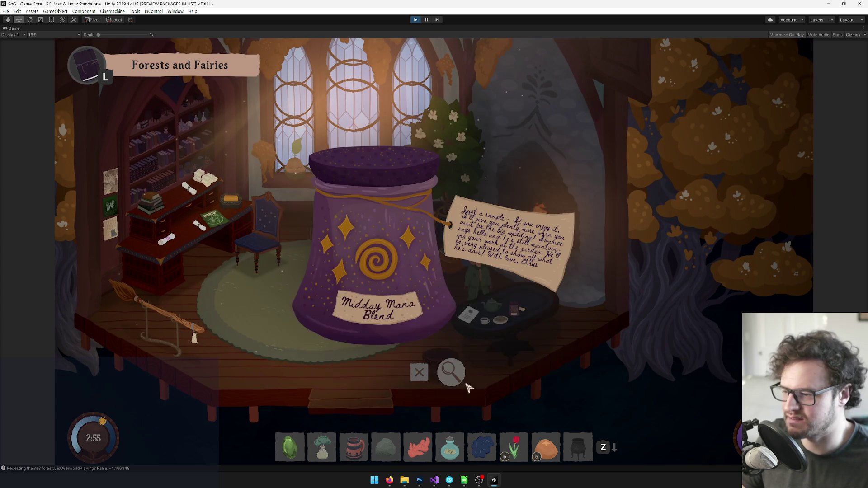
Close the jar and book pop-ups, then open and close the Return from the Depths article and music box letter.
{"action": "left_click", "coordinate": [425, 376]}
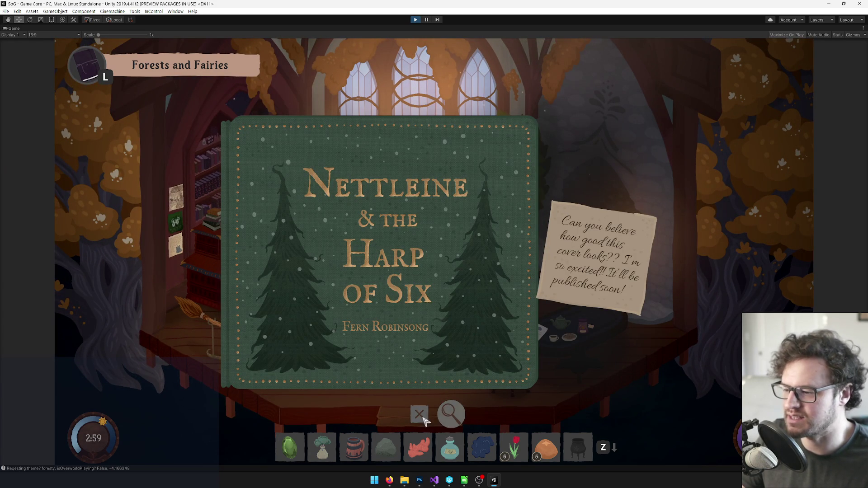
{"action": "left_click", "coordinate": [419, 413]}
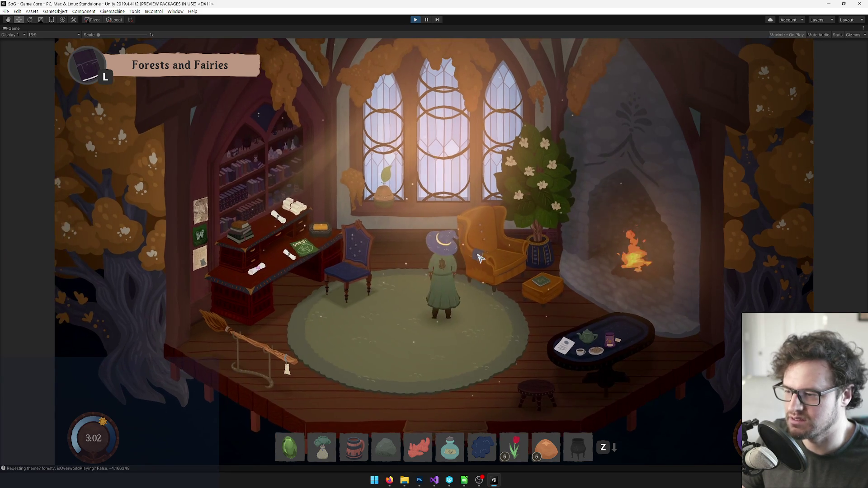
{"action": "left_click", "coordinate": [480, 257]}
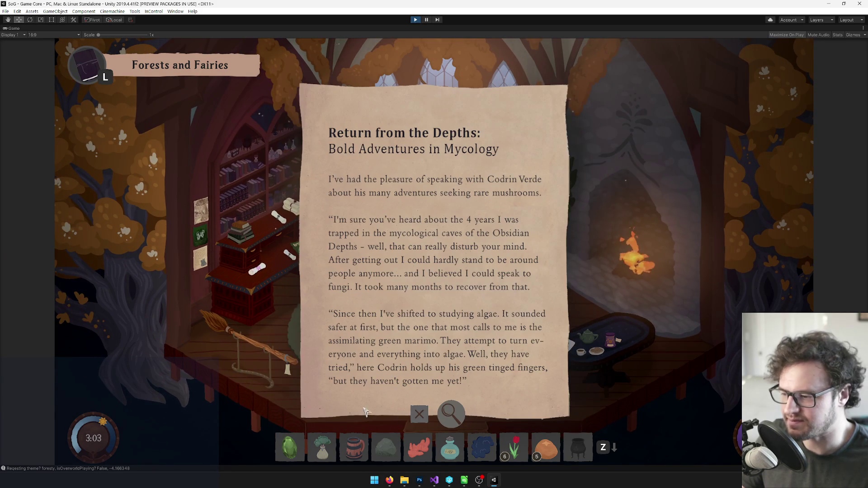
{"action": "left_click", "coordinate": [419, 414]}
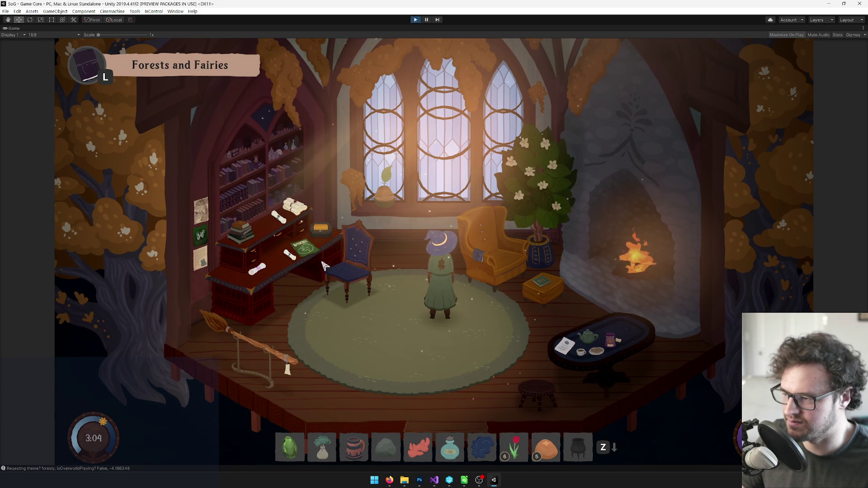
{"action": "left_click", "coordinate": [325, 230]}
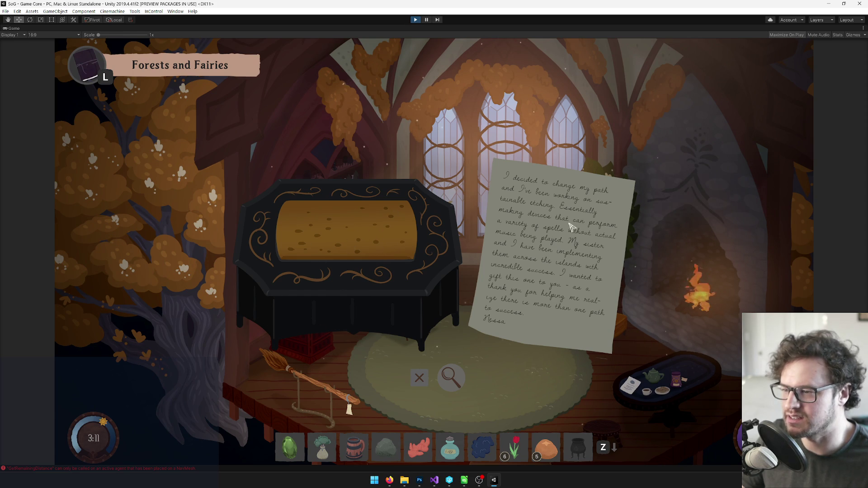
{"action": "left_click", "coordinate": [419, 378]}
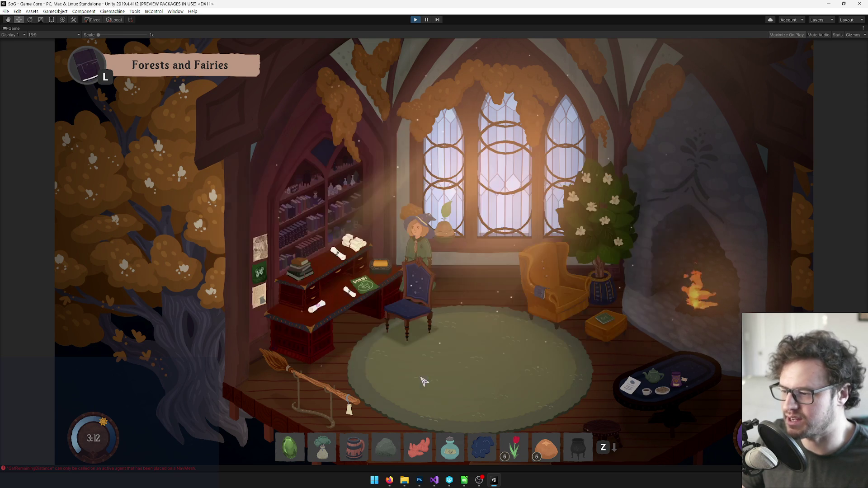
Open the potted seedling and close its wedding invitation, defence specialist's letter and thank-you letter.
{"action": "left_click", "coordinate": [427, 235]}
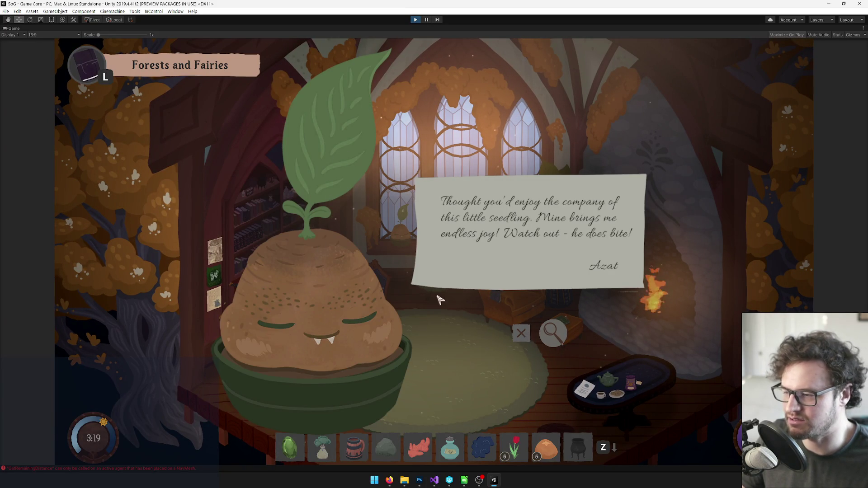
{"action": "left_click", "coordinate": [521, 333]}
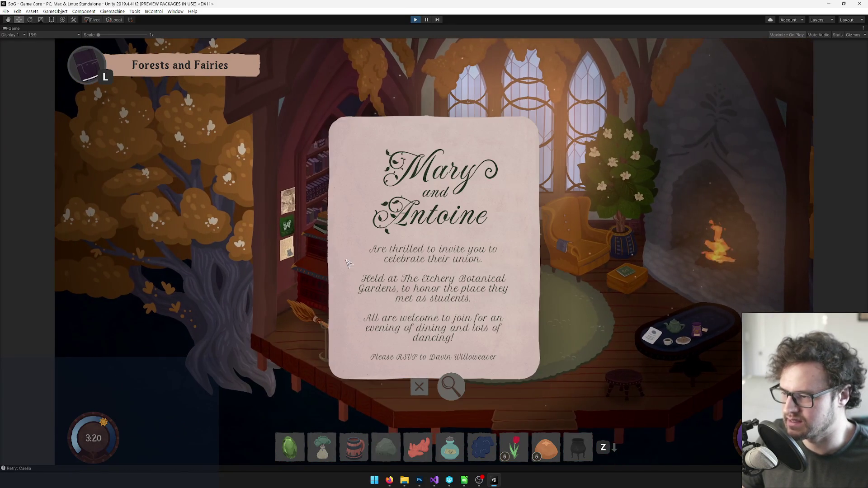
{"action": "left_click", "coordinate": [417, 387]}
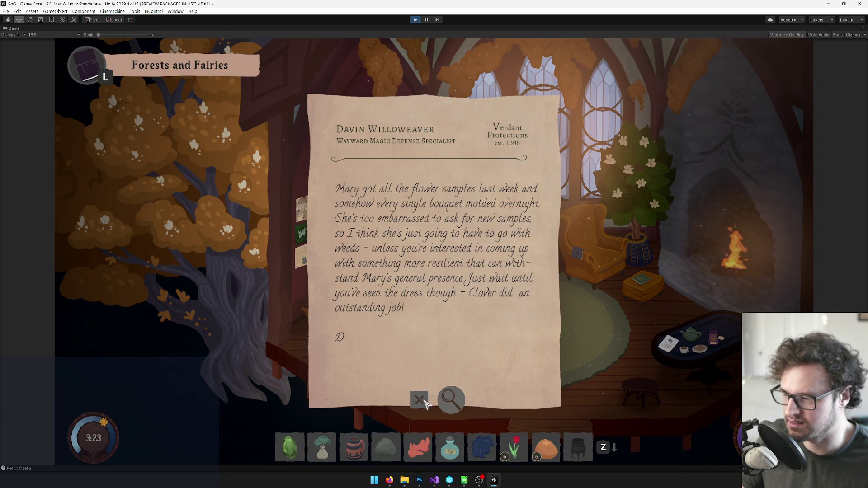
{"action": "left_click", "coordinate": [418, 400]}
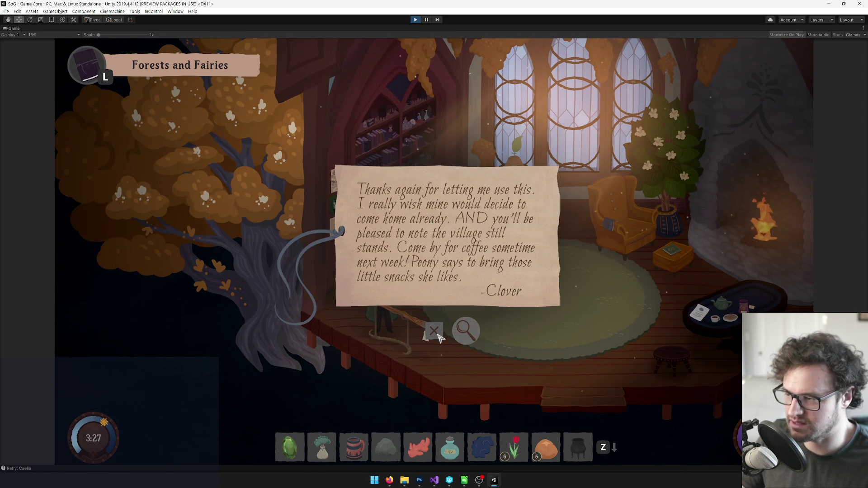
{"action": "left_click", "coordinate": [435, 332]}
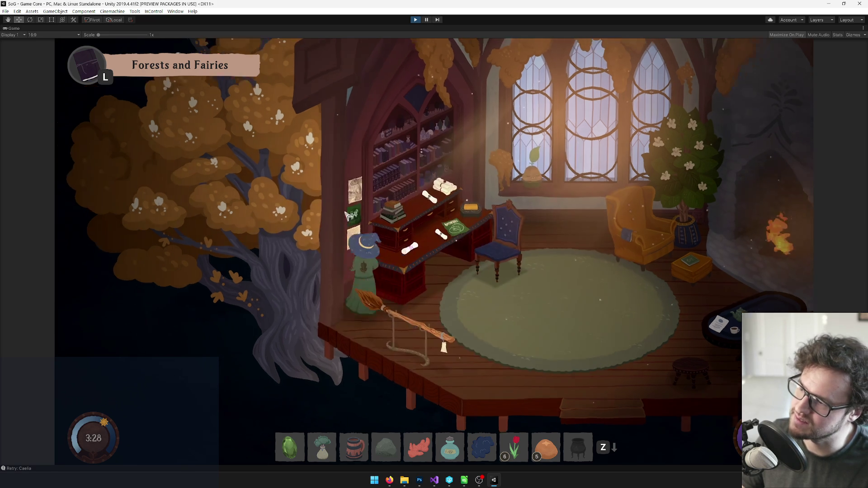
Flip the postcard to its back, inspect its plain-text version, then close it.
{"action": "left_click", "coordinate": [562, 364]}
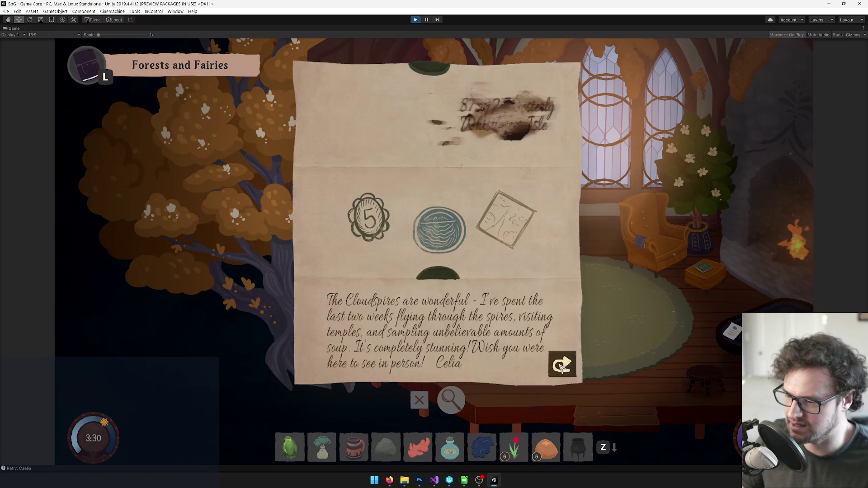
{"action": "left_click", "coordinate": [452, 399]}
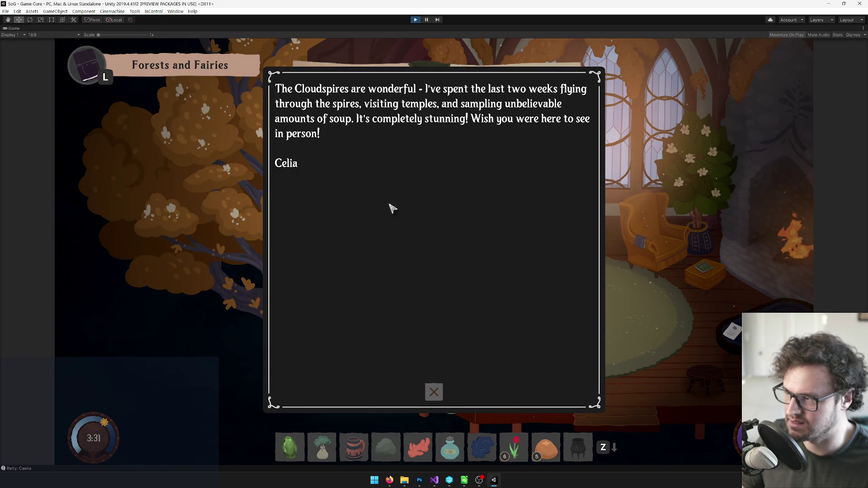
{"action": "left_click", "coordinate": [435, 393]}
{"action": "left_click", "coordinate": [446, 396]}
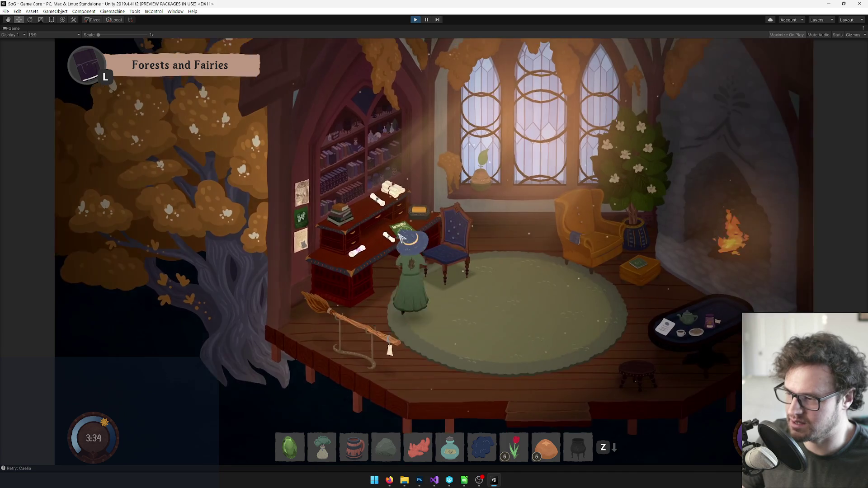
Open the green Rotten Eels poster, flip it to its letter side, and restore the editor panels.
{"action": "left_click", "coordinate": [401, 238]}
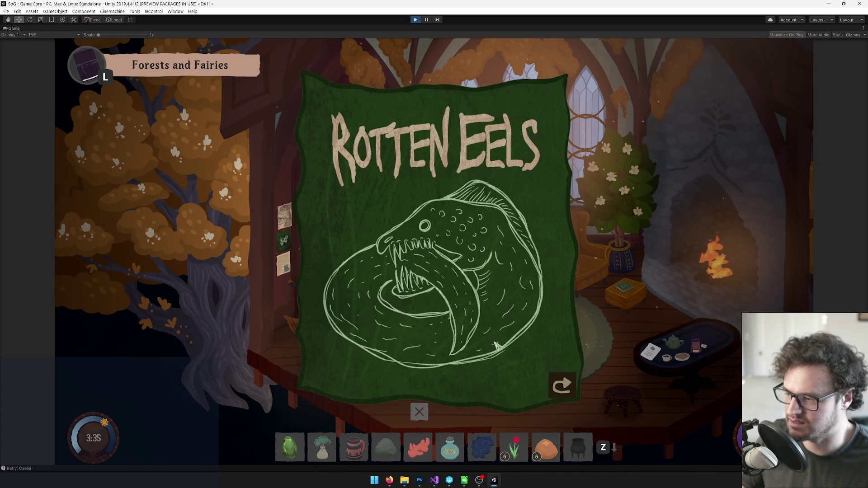
{"action": "left_click", "coordinate": [561, 385]}
{"action": "left_click", "coordinate": [561, 386]}
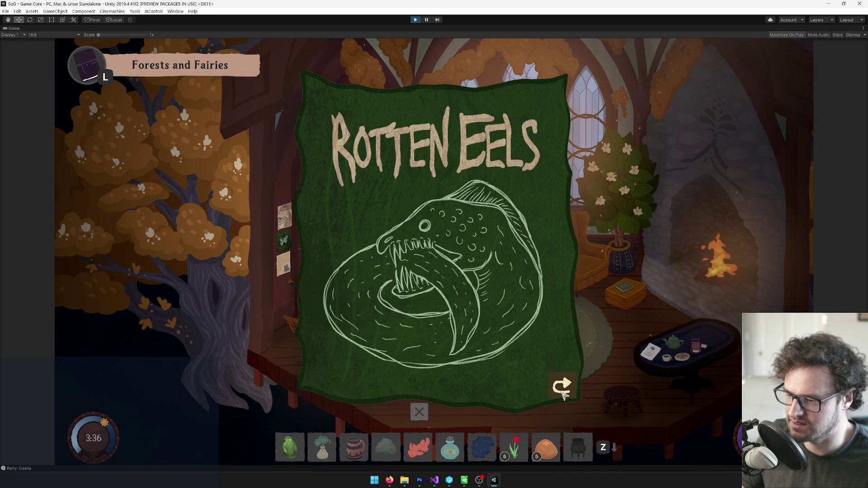
{"action": "left_click", "coordinate": [560, 388]}
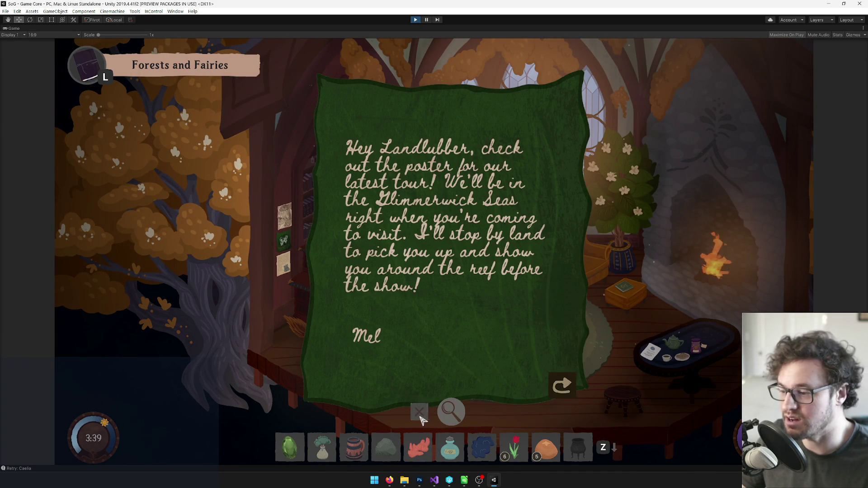
{"action": "right_click", "coordinate": [14, 28]}
{"action": "left_click", "coordinate": [29, 50]}
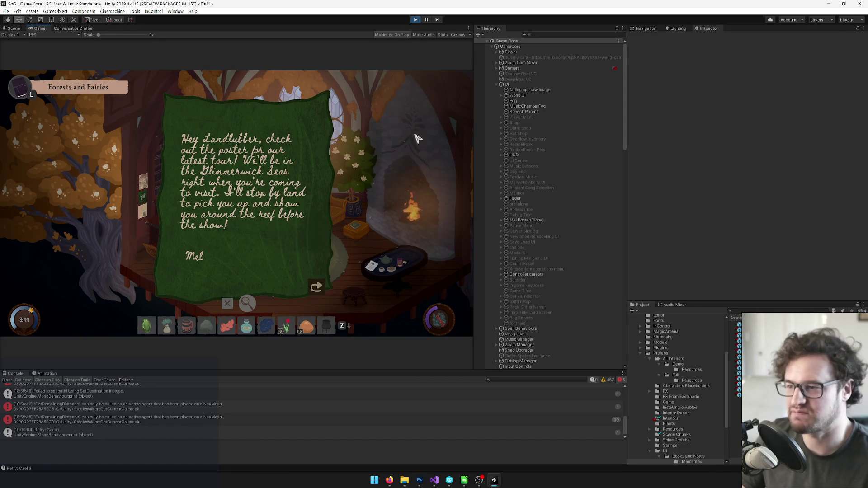
Flip the Rotten Eels poster to its front and back to the letter, then select the Amka Note prefab.
{"action": "left_click", "coordinate": [316, 286]}
{"action": "left_click", "coordinate": [316, 287]}
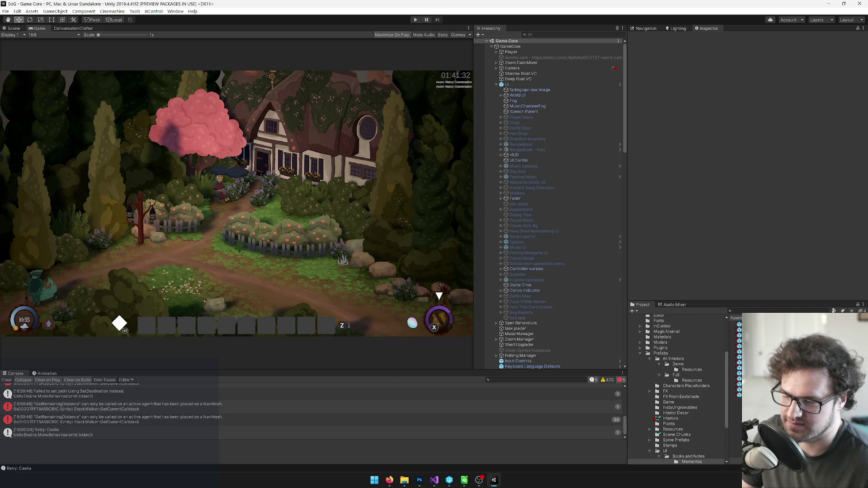
{"action": "left_click", "coordinate": [737, 329]}
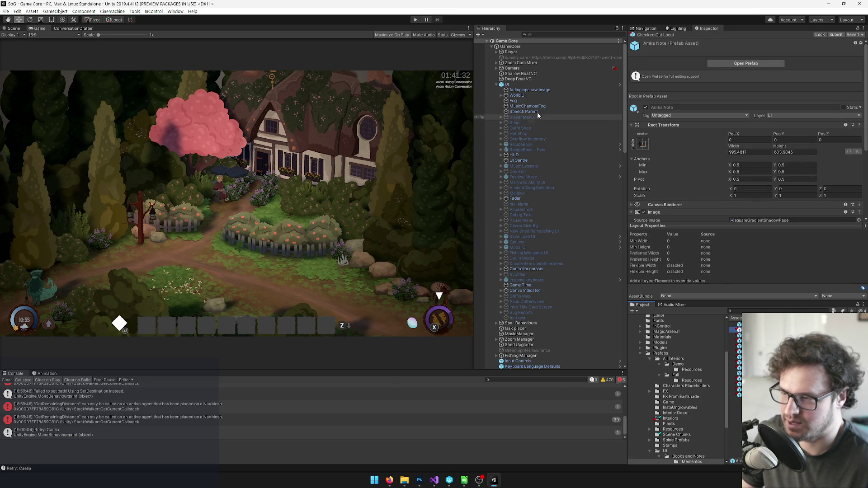
Search 'reminis', open the Reminiscing Room prefab and select the potted seedling by the window.
{"action": "type", "text": "reminis"}
{"action": "left_click", "coordinate": [740, 325]}
{"action": "left_click", "coordinate": [745, 63]}
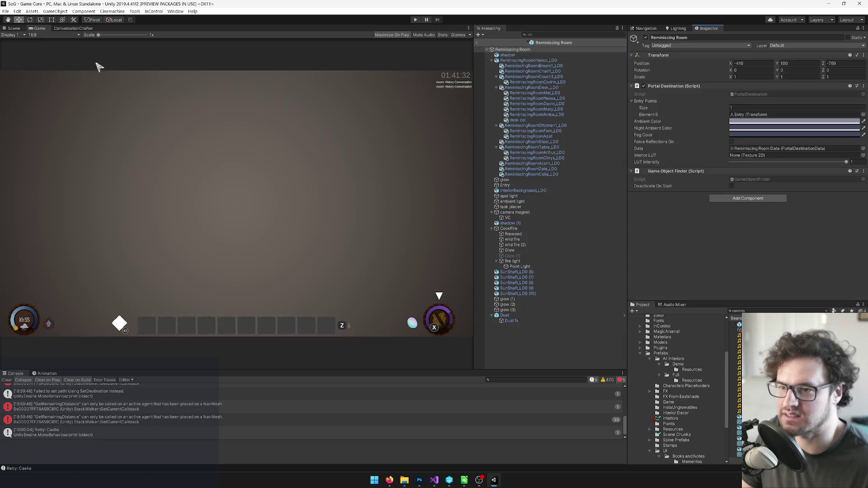
{"action": "left_click", "coordinate": [14, 28]}
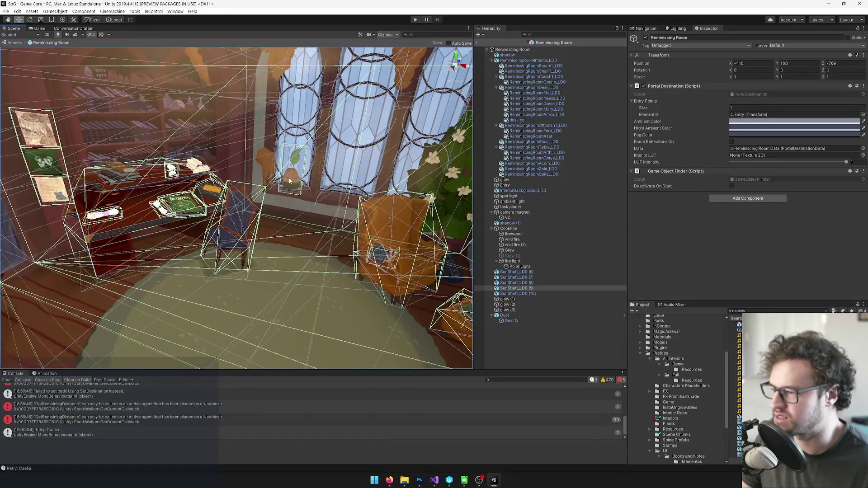
{"action": "left_click", "coordinate": [290, 180]}
{"action": "scroll", "coordinate": [290, 181], "scroll_direction": "up", "scroll_amount": 10}
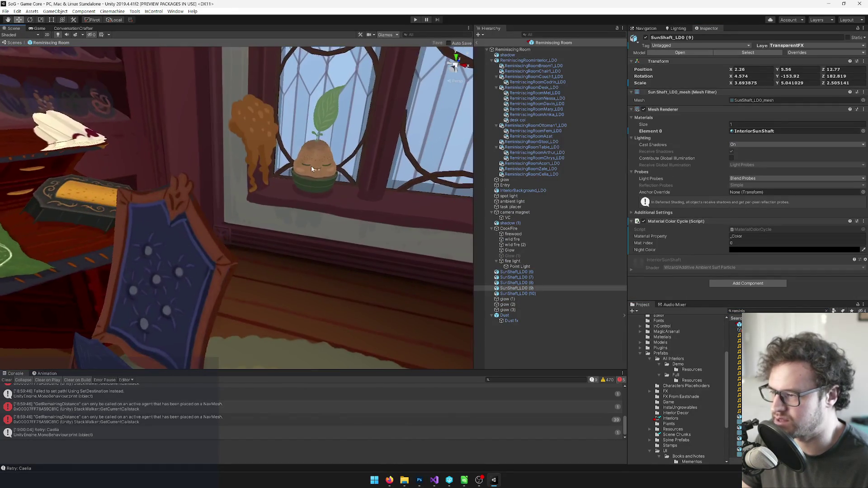
{"action": "left_click", "coordinate": [313, 168]}
Locate and open the Azat Plant prefab asset linked to the seedling.
{"action": "left_click", "coordinate": [679, 53]}
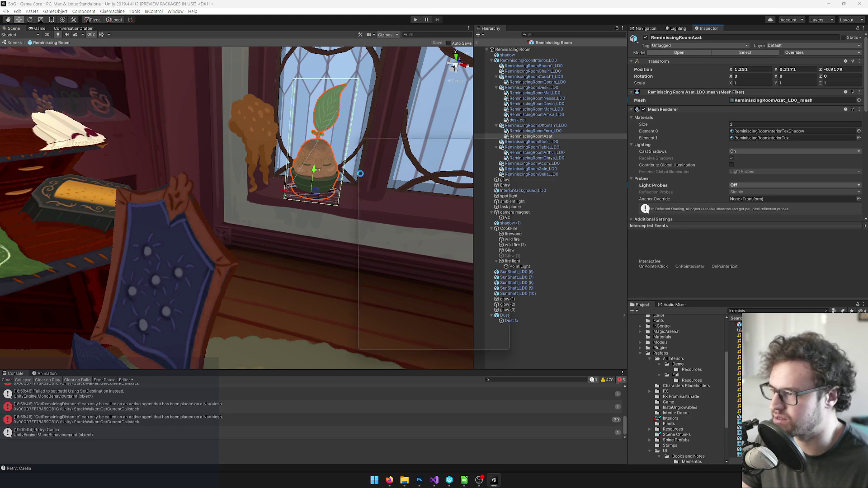
{"action": "key", "text": "Escape"}
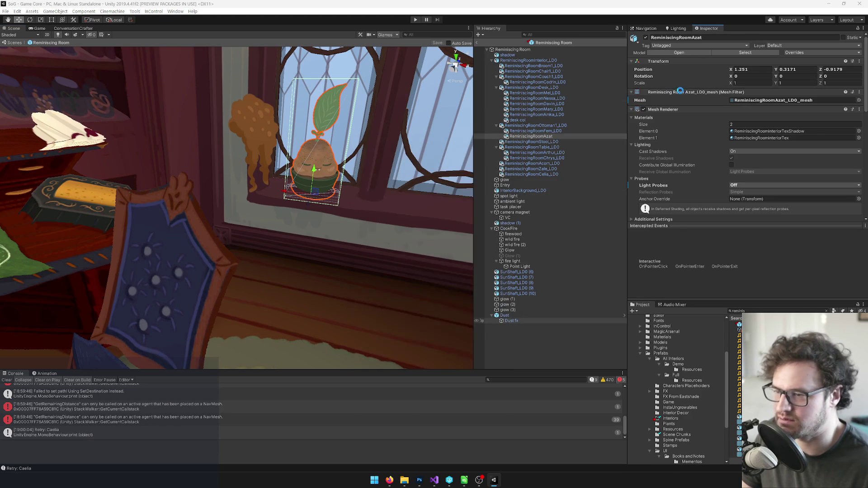
{"action": "left_click", "coordinate": [684, 54]}
{"action": "key", "text": "Escape"}
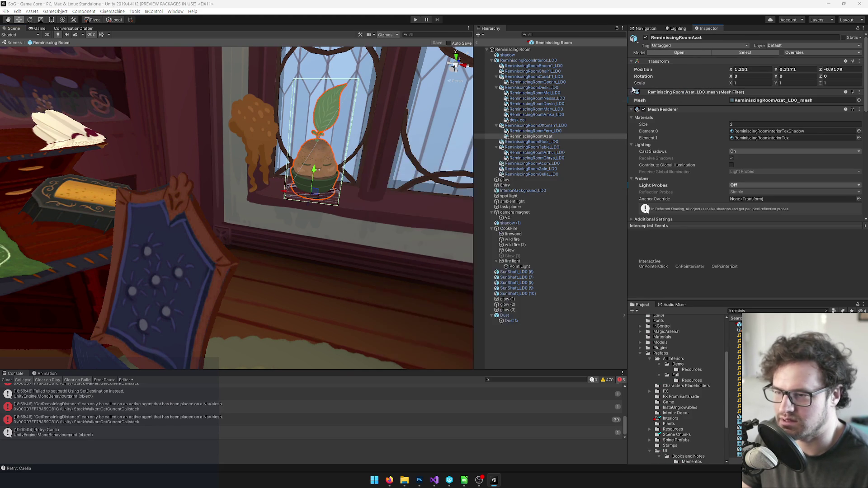
{"action": "scroll", "coordinate": [745, 113], "scroll_direction": "down", "scroll_amount": 5}
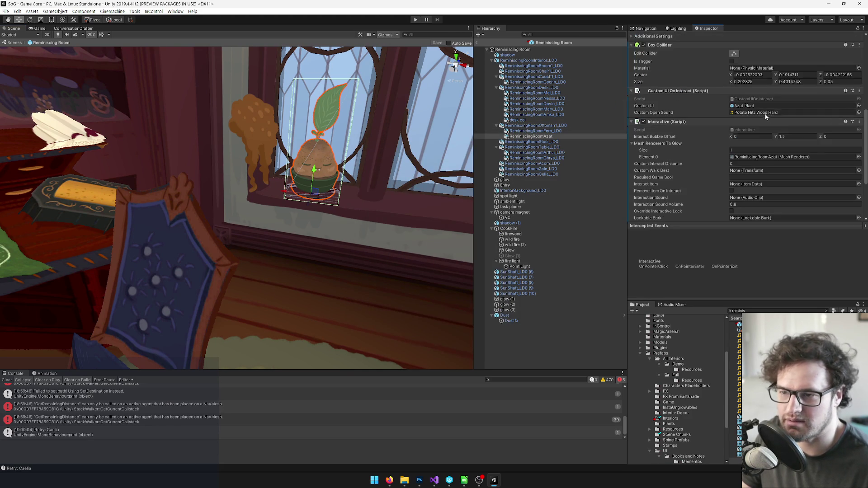
{"action": "scroll", "coordinate": [759, 109], "scroll_direction": "down", "scroll_amount": 1}
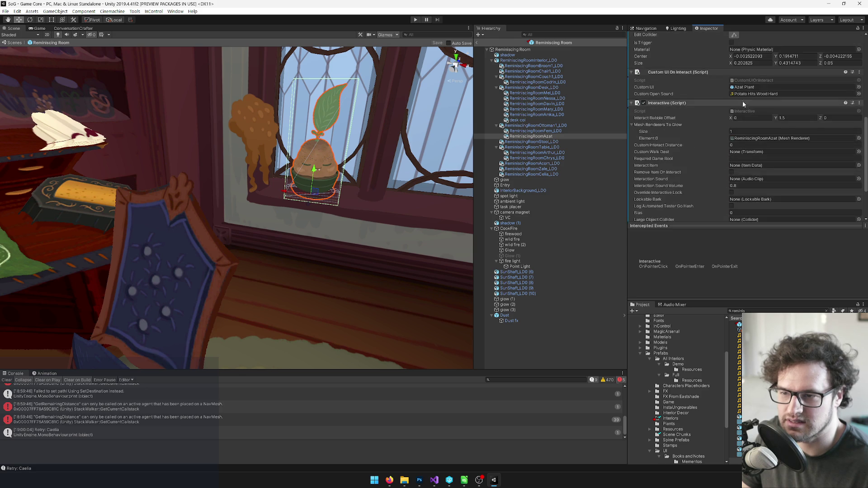
{"action": "left_click", "coordinate": [743, 87]}
{"action": "double_click", "coordinate": [743, 87]}
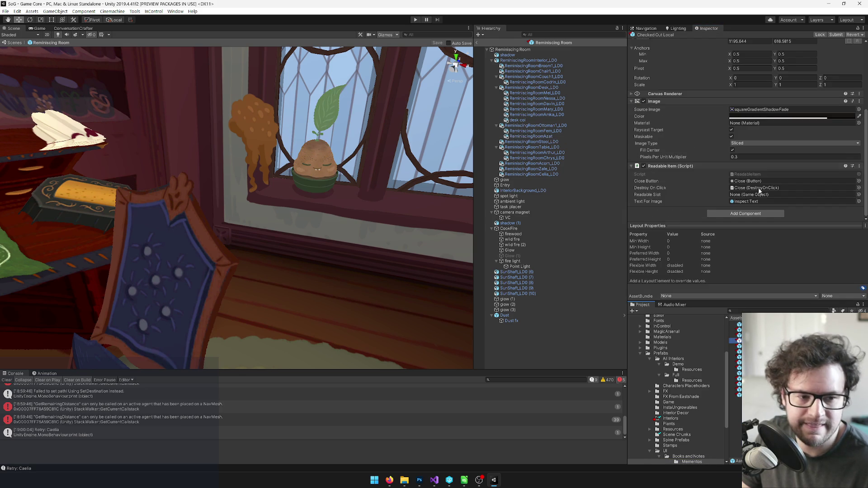
Open the Azat Plant prefab and shrink its paper background to 898.22 with the Rect tool.
{"action": "left_click", "coordinate": [746, 63]}
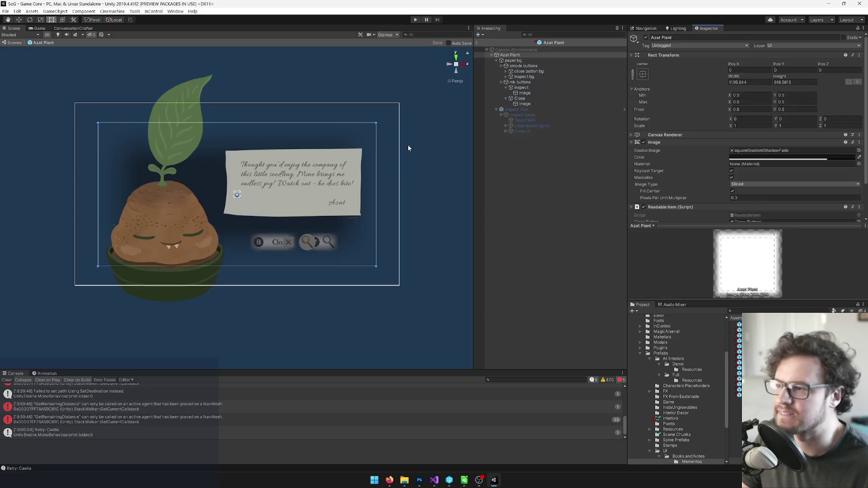
{"action": "key", "text": "t"}
{"action": "scroll", "coordinate": [258, 171], "scroll_direction": "up", "scroll_amount": 2}
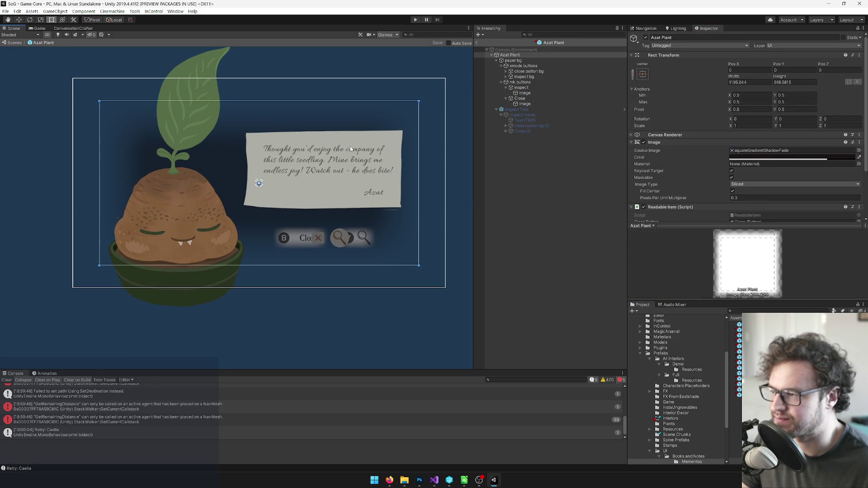
{"action": "left_click", "coordinate": [526, 61]}
{"action": "left_click_drag", "start_coordinate": [409, 334], "coordinate": [380, 302]}
Move the xmode and mk button groups up under the note, then return to Game Core.
{"action": "left_click", "coordinate": [519, 66]}
{"action": "left_click", "coordinate": [517, 82], "text": "ctrl"}
{"action": "left_click_drag", "start_coordinate": [339, 244], "coordinate": [325, 230]}
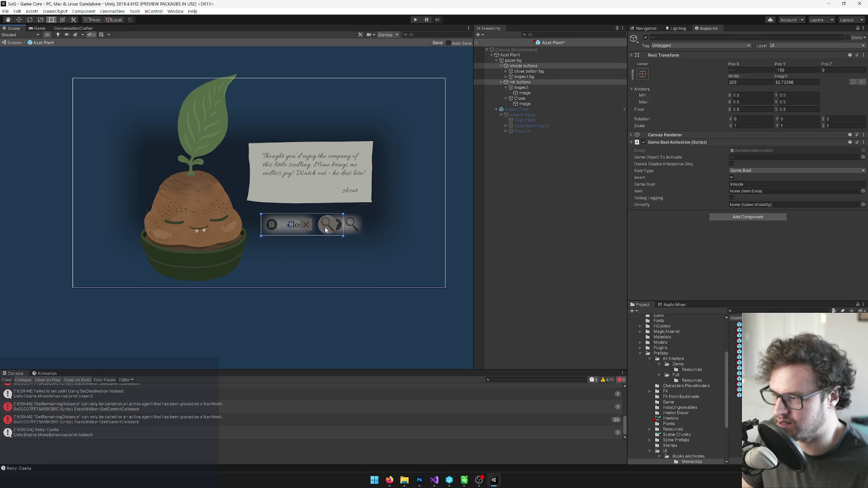
{"action": "left_click_drag", "start_coordinate": [344, 165], "coordinate": [343, 188]}
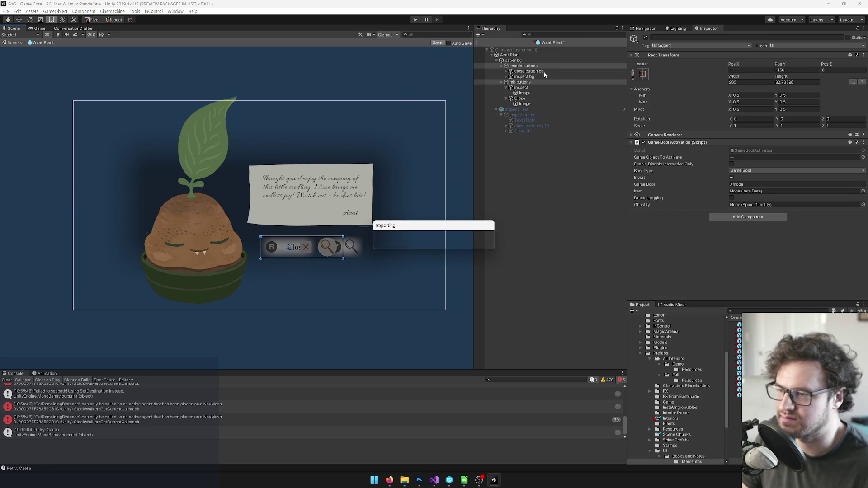
{"action": "left_click", "coordinate": [477, 42]}
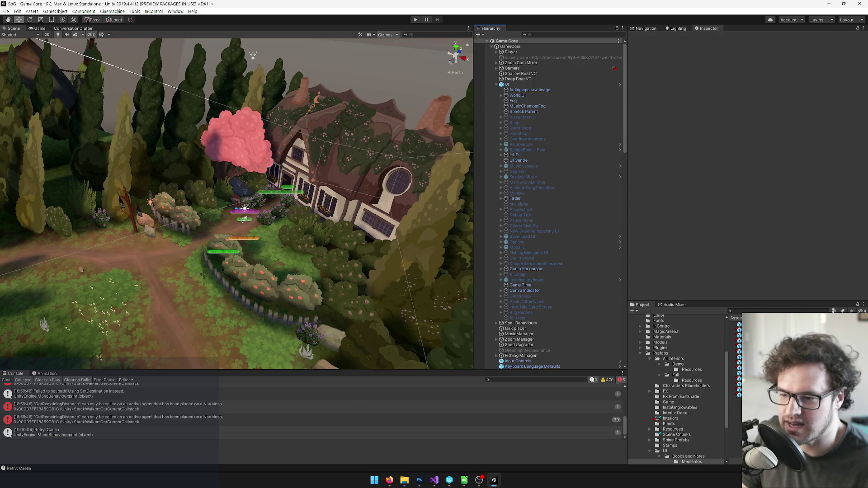
Open the Arthur Menu prefab, shrink its paper background to 855.9 and tighten the root frame.
{"action": "left_click", "coordinate": [737, 336]}
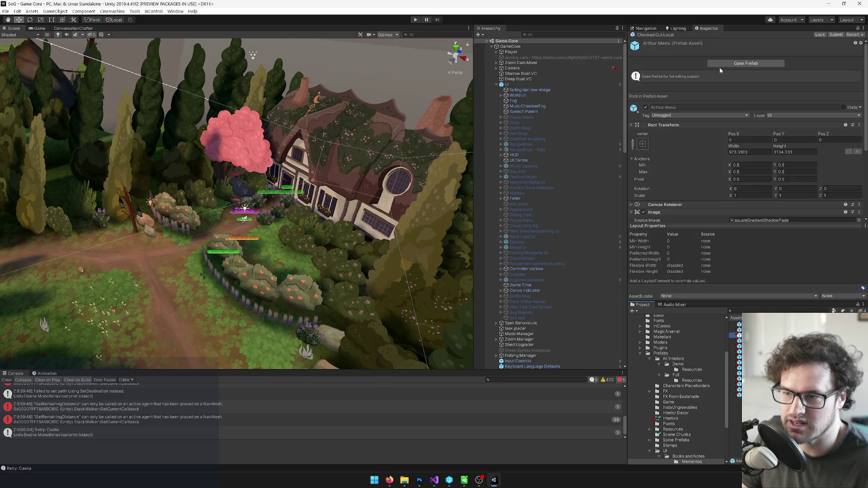
{"action": "left_click", "coordinate": [722, 66]}
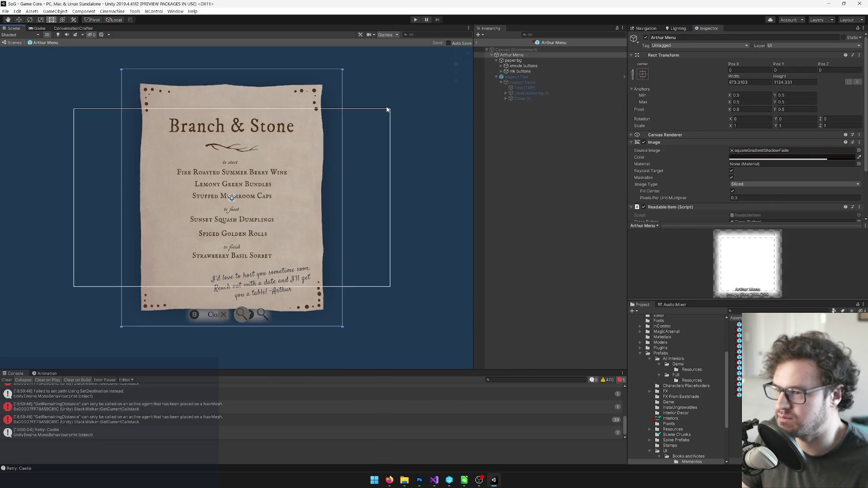
{"action": "left_click", "coordinate": [510, 62]}
{"action": "mouse_move", "coordinate": [349, 80]}
{"action": "left_mouse_down"}
{"action": "mouse_move", "coordinate": [328, 92]}
{"action": "mouse_move", "coordinate": [326, 105]}
{"action": "left_mouse_up"}
{"action": "left_click", "coordinate": [512, 55]}
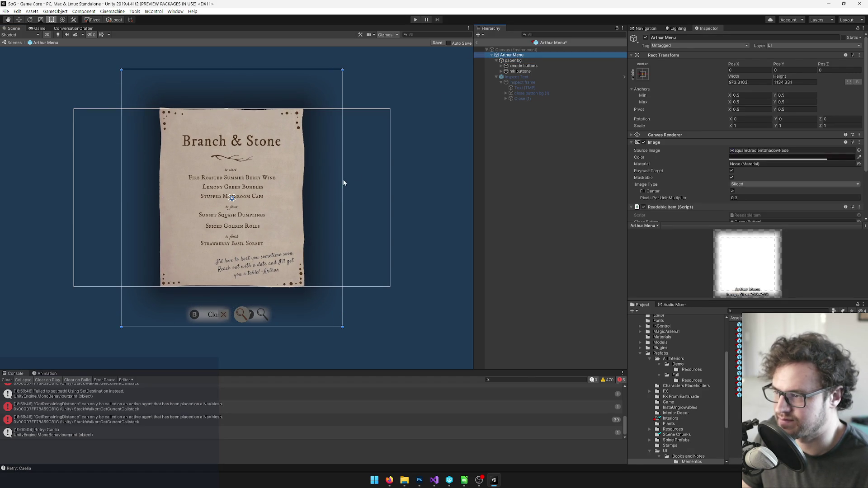
{"action": "left_click_drag", "start_coordinate": [342, 180], "coordinate": [323, 181]}
{"action": "left_click_drag", "start_coordinate": [261, 70], "coordinate": [258, 92]}
Raise the xmode and mk button groups to Y -440 under the menu.
{"action": "left_click", "coordinate": [518, 66]}
{"action": "left_click", "coordinate": [520, 71], "text": "ctrl"}
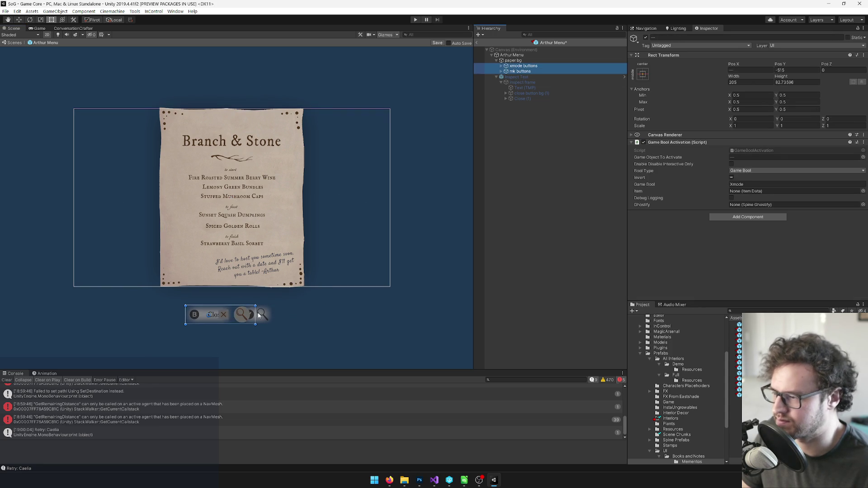
{"action": "left_click_drag", "start_coordinate": [232, 316], "coordinate": [234, 300]}
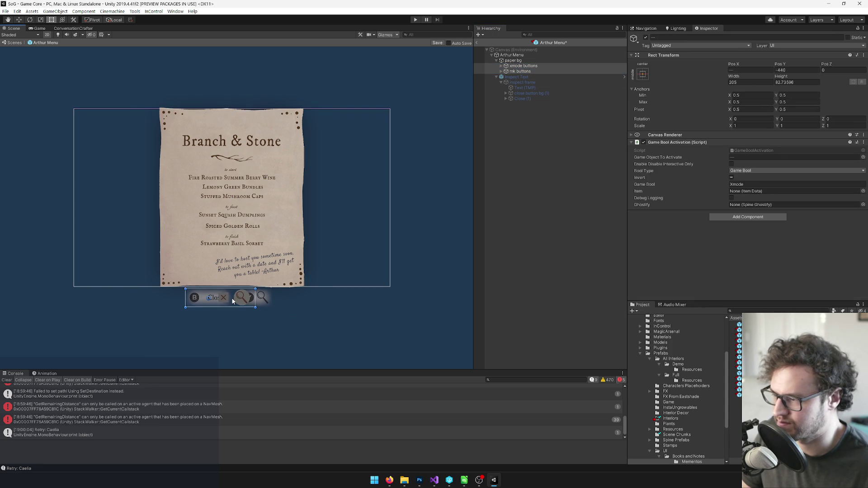
Enable the Arthur Menu's Inspect Text panel and drag its top edge down to shorten it.
{"action": "left_click", "coordinate": [520, 76]}
{"action": "left_click", "coordinate": [645, 38]}
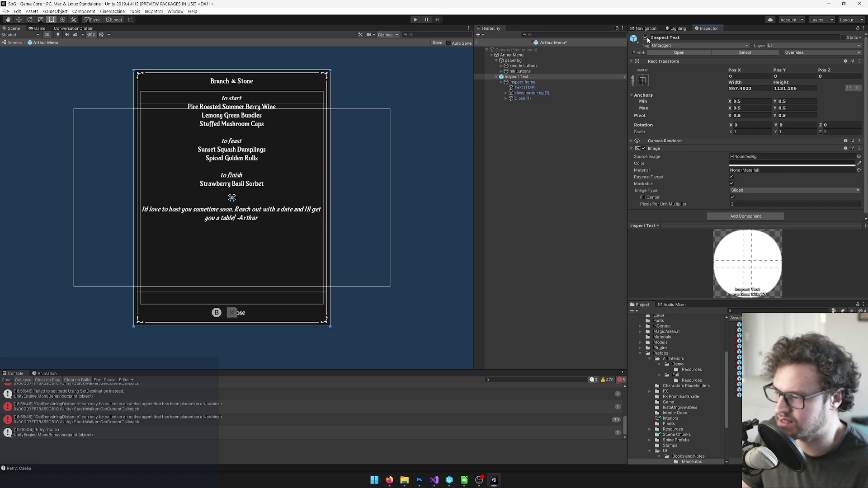
{"action": "left_click_drag", "start_coordinate": [254, 72], "coordinate": [253, 89]}
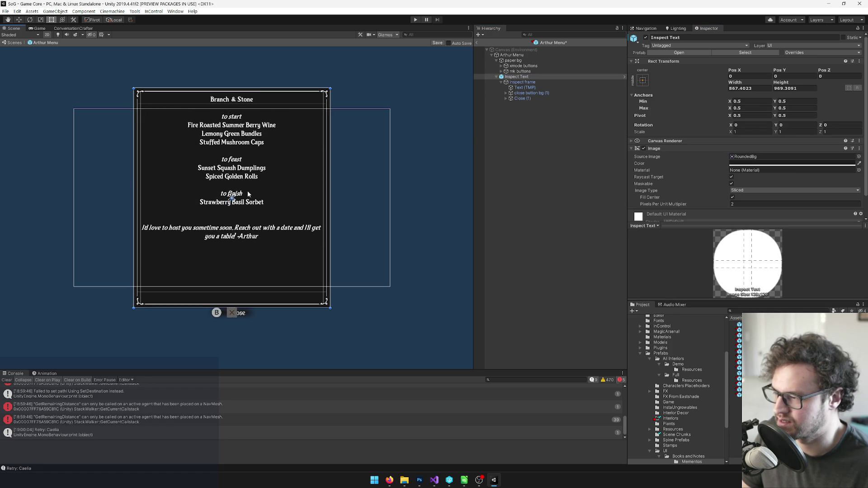
Select the panel's Text (TMP) object and place the cursor before -Arthur in its text.
{"action": "left_click", "coordinate": [522, 98]}
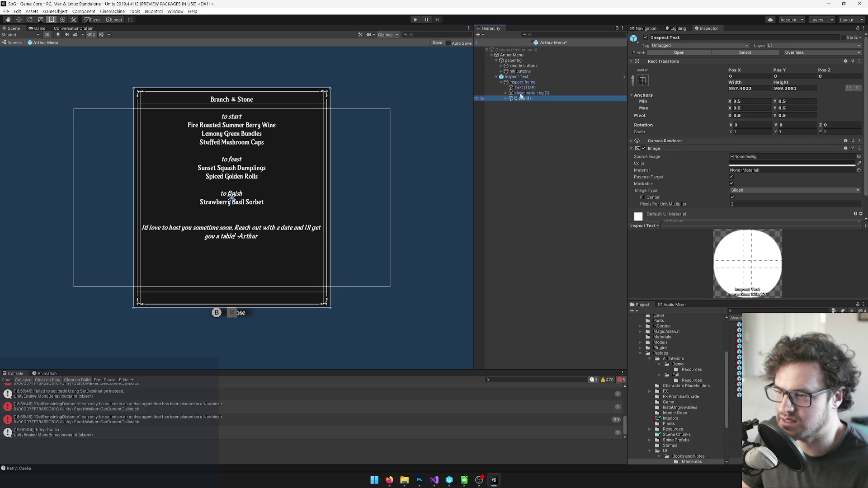
{"action": "scroll", "coordinate": [260, 320], "scroll_direction": "up", "scroll_amount": 5}
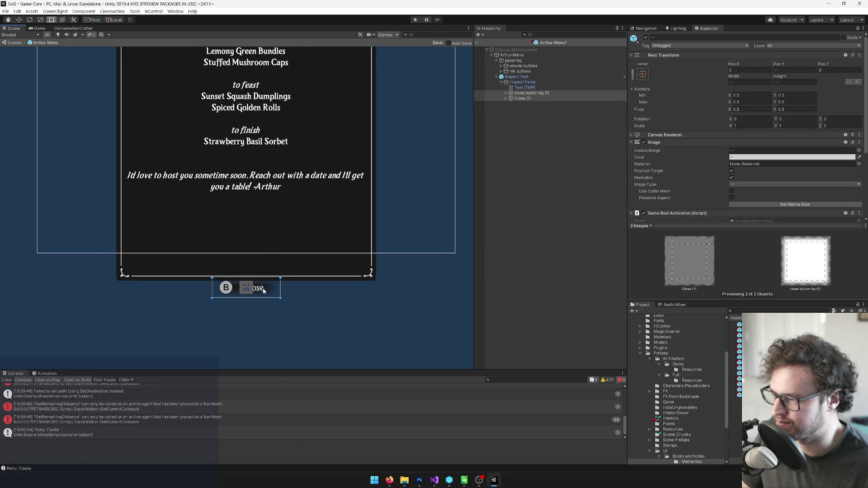
{"action": "scroll", "coordinate": [339, 199], "scroll_direction": "right", "scroll_amount": 3}
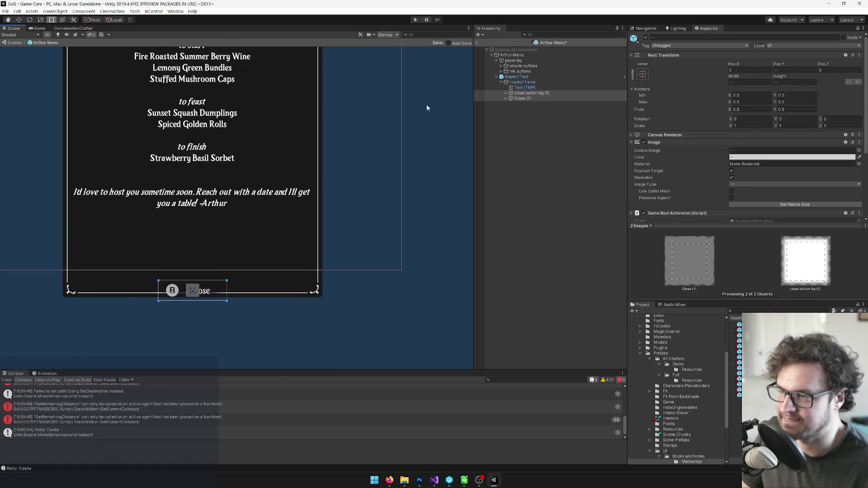
{"action": "left_click", "coordinate": [515, 76]}
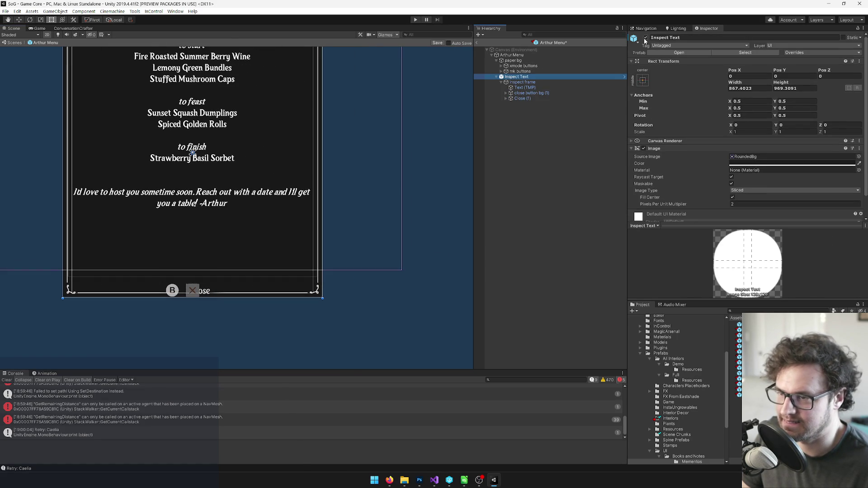
{"action": "left_click", "coordinate": [533, 88]}
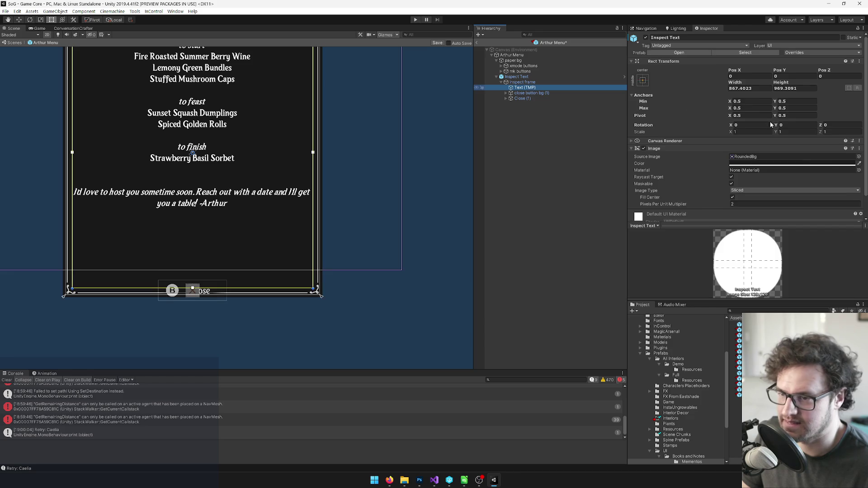
{"action": "scroll", "coordinate": [790, 169], "scroll_direction": "down", "scroll_amount": 1}
{"action": "left_click", "coordinate": [745, 186]}
{"action": "left_click", "coordinate": [743, 185]}
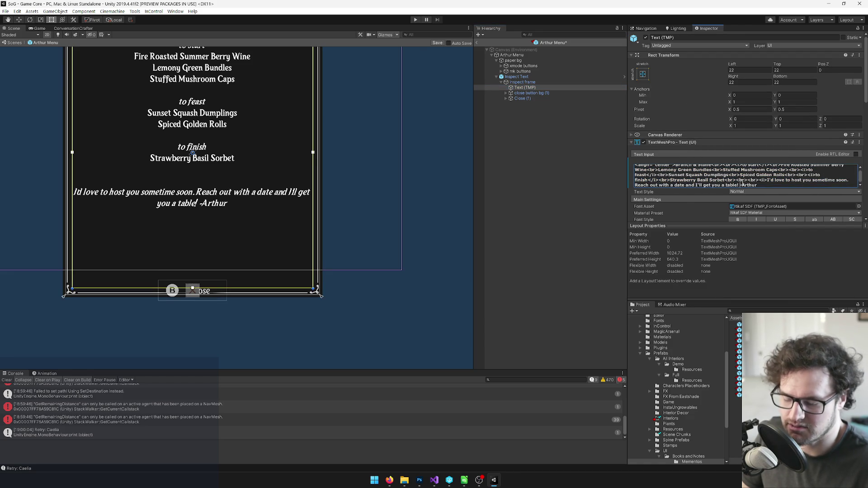
Change the sign-off to '- Arthur', then search Visual Studio for 'arthurm'.
{"action": "type", "text": "<br><br"}
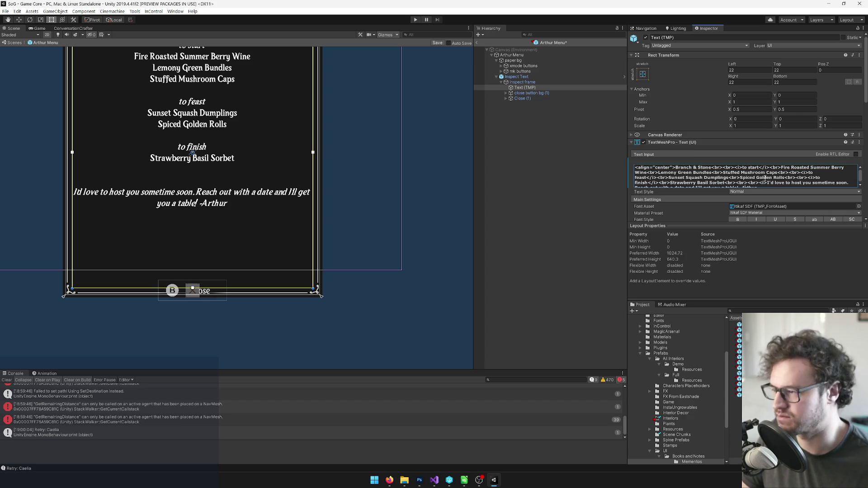
{"action": "scroll", "coordinate": [764, 179], "scroll_direction": "down", "scroll_amount": 1}
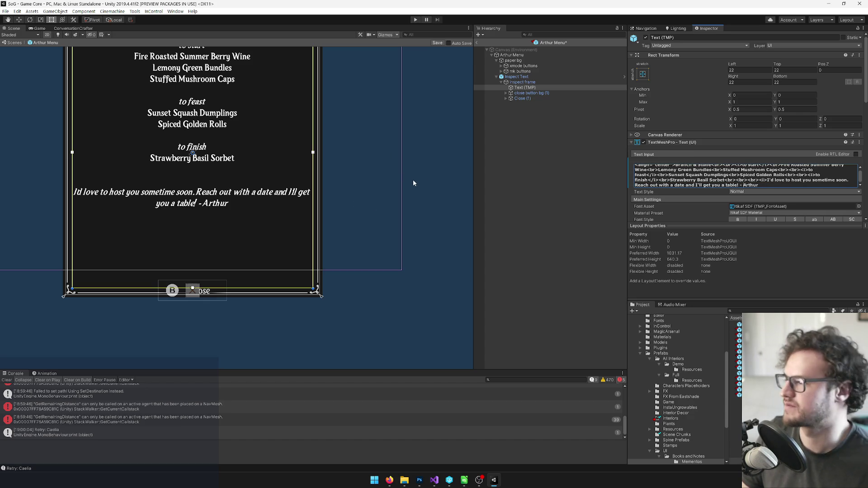
{"action": "left_click", "coordinate": [432, 480]}
{"action": "double_click", "coordinate": [392, 264]}
{"action": "key", "text": "ctrl+f"}
{"action": "type", "text": "arthurm"}
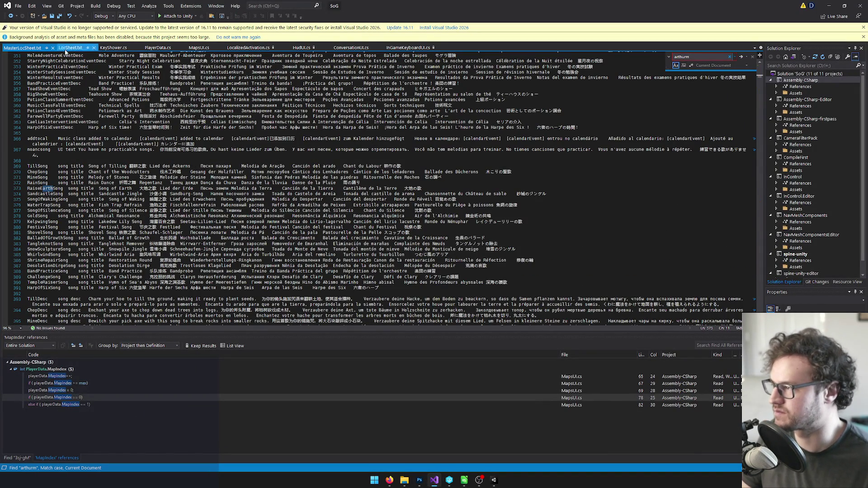
Search LocSheet.txt for 'arthurm' with Match case turned off.
{"action": "left_click", "coordinate": [68, 48]}
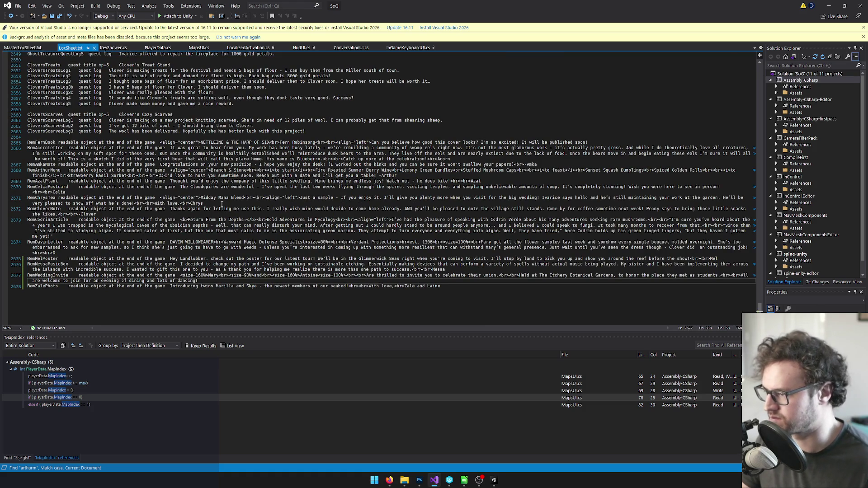
{"action": "key", "text": "ctrl+f"}
{"action": "type", "text": "menu"}
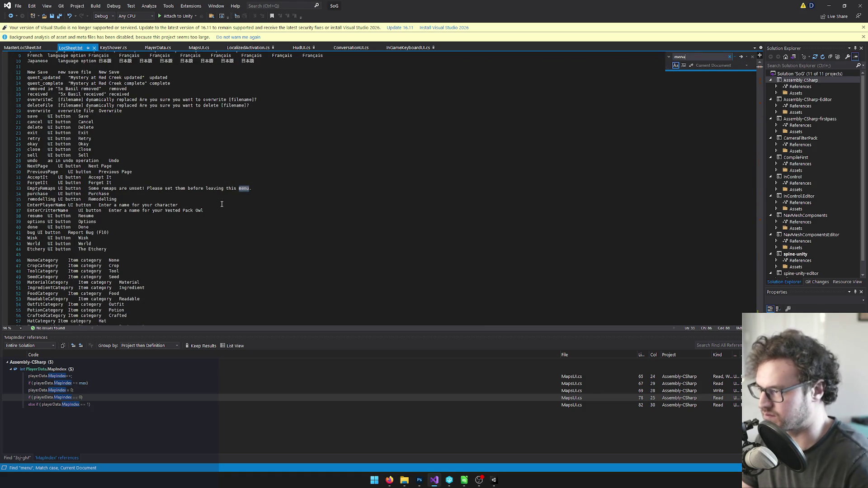
{"action": "type", "text": "arthurm"}
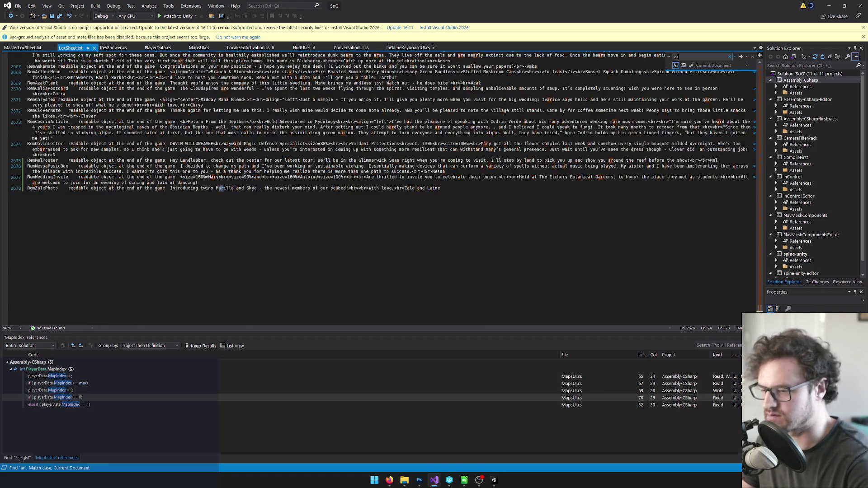
{"action": "key", "text": "BackSpace"}
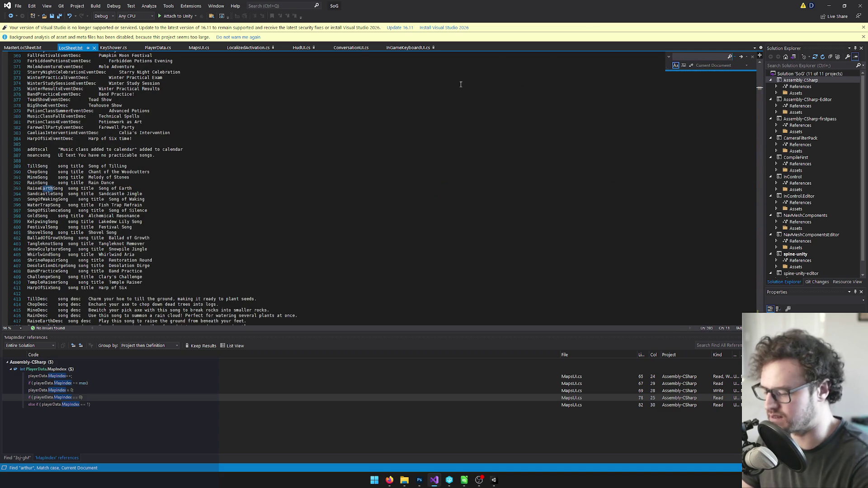
{"action": "key", "text": "alt+Tab"}
{"action": "key", "text": "alt+Tab"}
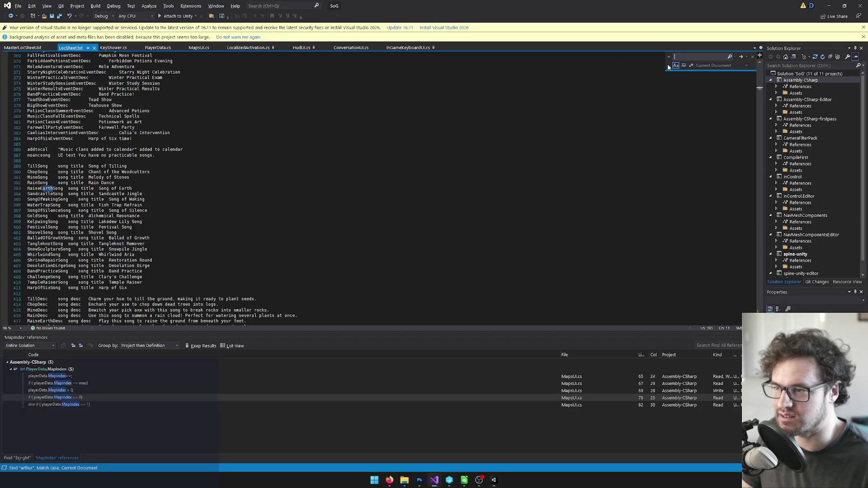
{"action": "key", "text": "F3"}
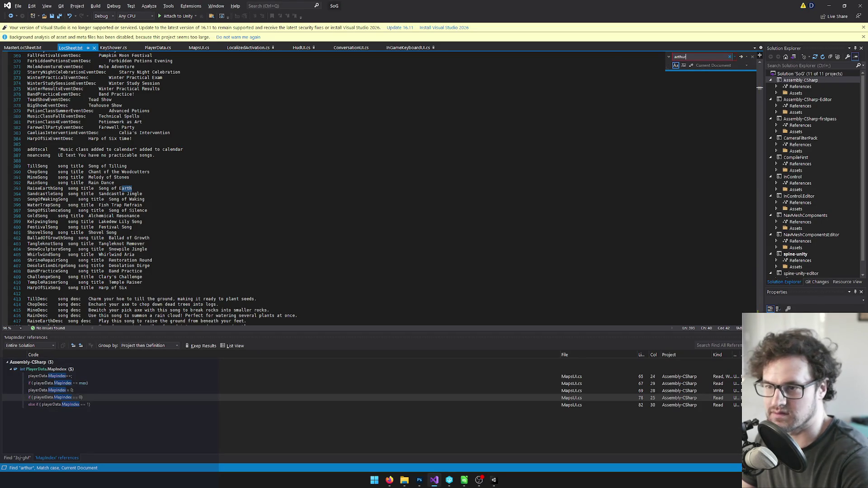
{"action": "left_click", "coordinate": [675, 65]}
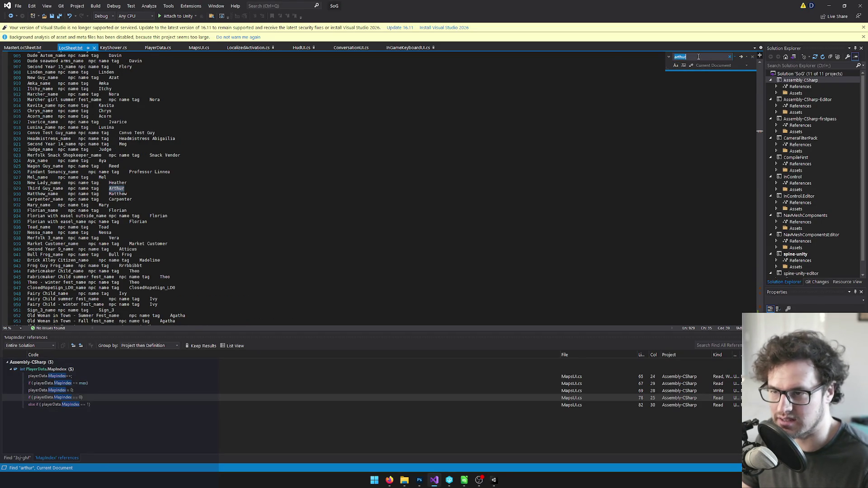
{"action": "type", "text": "m"}
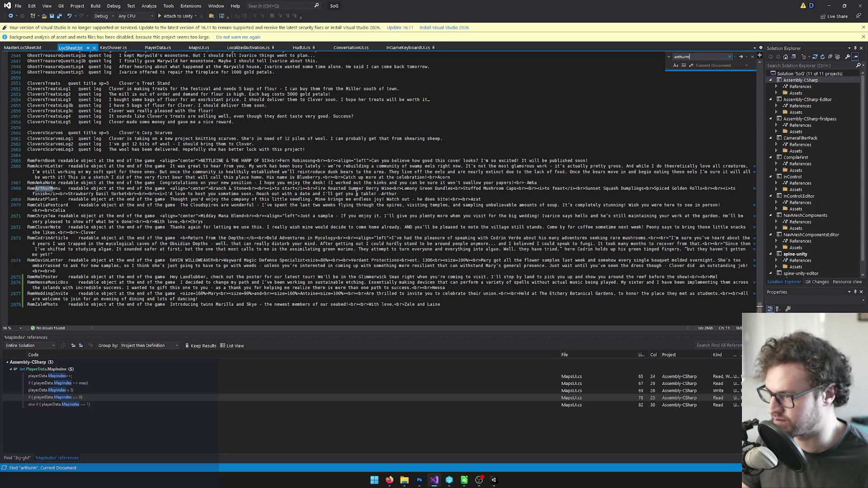
Add a space before Arthur on line 2668 so it reads '- Arthur', and save.
{"action": "left_click", "coordinate": [378, 194]}
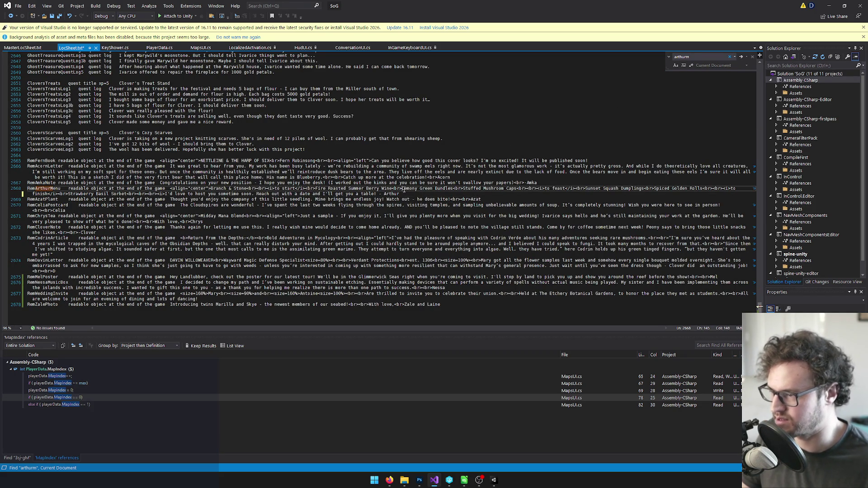
{"action": "key", "text": "ctrl+s"}
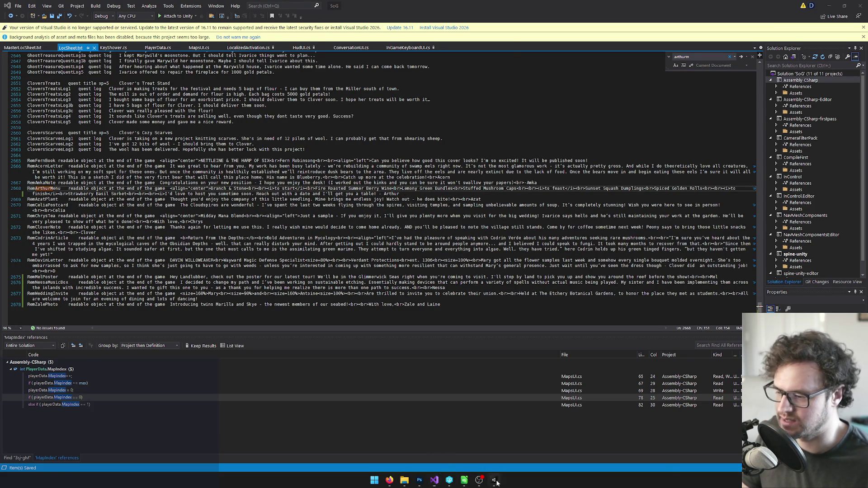
{"action": "key", "text": "alt+Tab"}
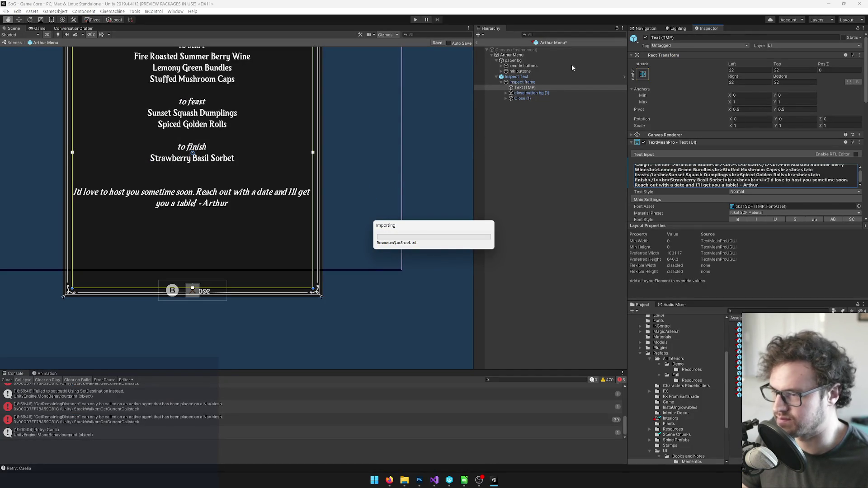
Deactivate Inspect Text, save the Arthur Menu prefab, and return to the Game Core scene.
{"action": "left_click", "coordinate": [522, 77]}
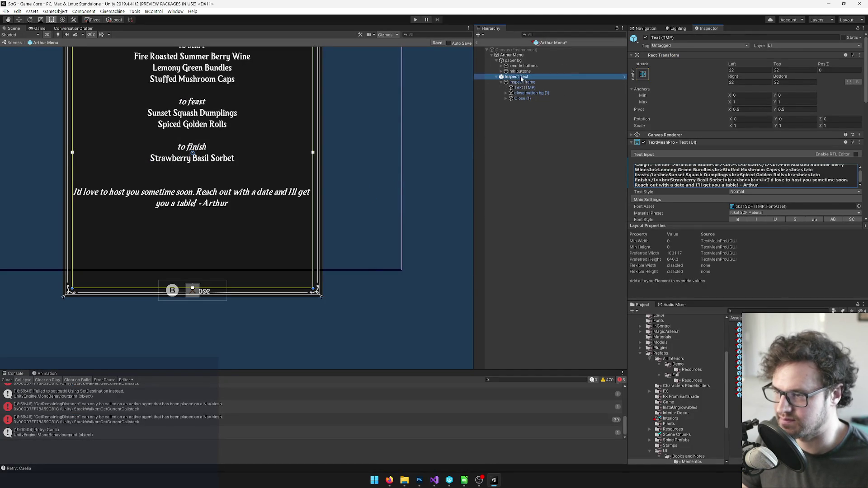
{"action": "left_click", "coordinate": [646, 37]}
{"action": "scroll", "coordinate": [280, 158], "scroll_direction": "down", "scroll_amount": 2}
{"action": "left_click_drag", "start_coordinate": [283, 135], "coordinate": [304, 172]}
{"action": "scroll", "coordinate": [377, 124], "scroll_direction": "up", "scroll_amount": 1}
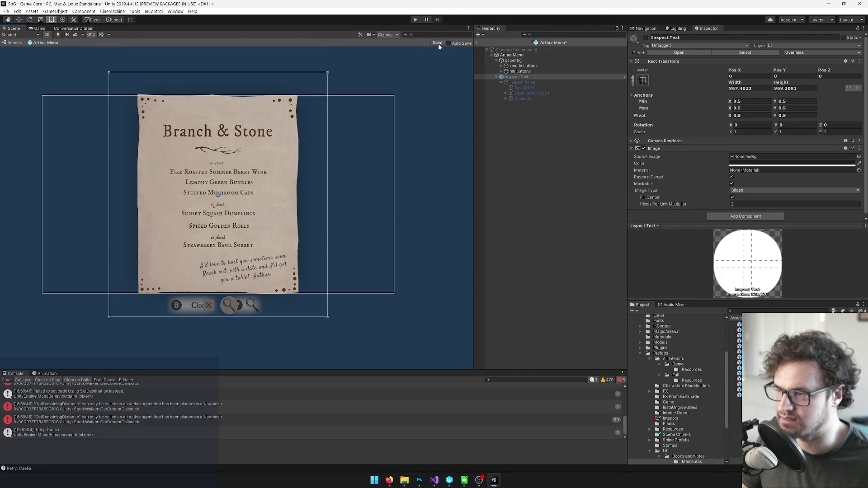
{"action": "left_click", "coordinate": [477, 42]}
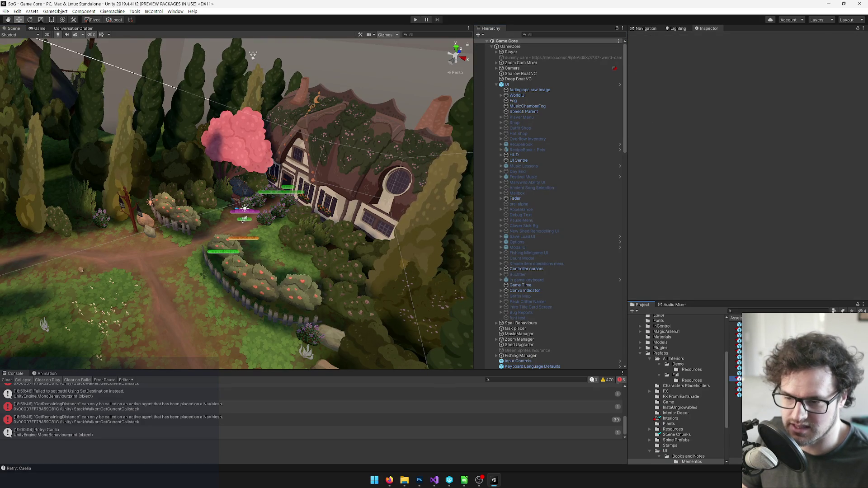
{"action": "left_click", "coordinate": [737, 460]}
Open the Mel Poster prefab to show its Rotten Eels artwork.
{"action": "left_click", "coordinate": [745, 63]}
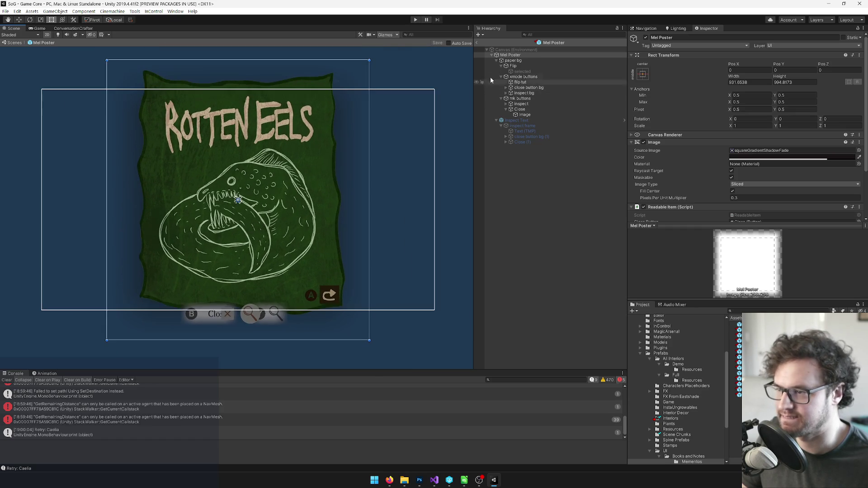
{"action": "scroll", "coordinate": [755, 106], "scroll_direction": "down", "scroll_amount": 3}
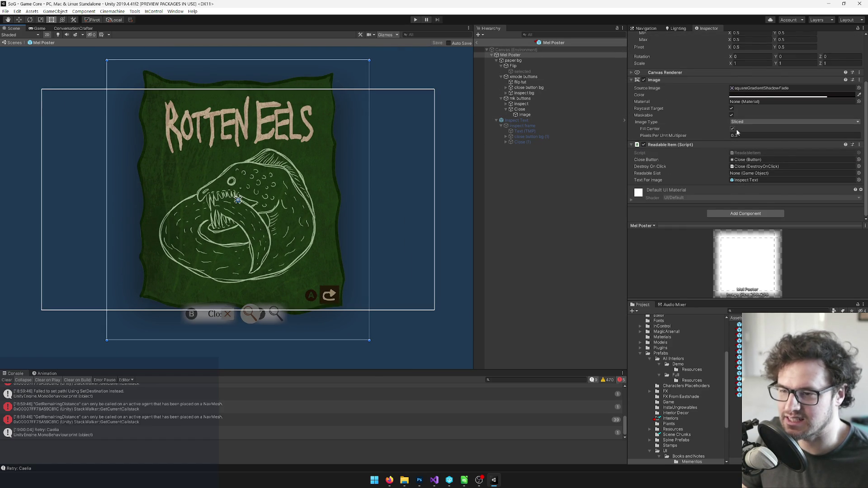
{"action": "scroll", "coordinate": [732, 126], "scroll_direction": "up", "scroll_amount": 3}
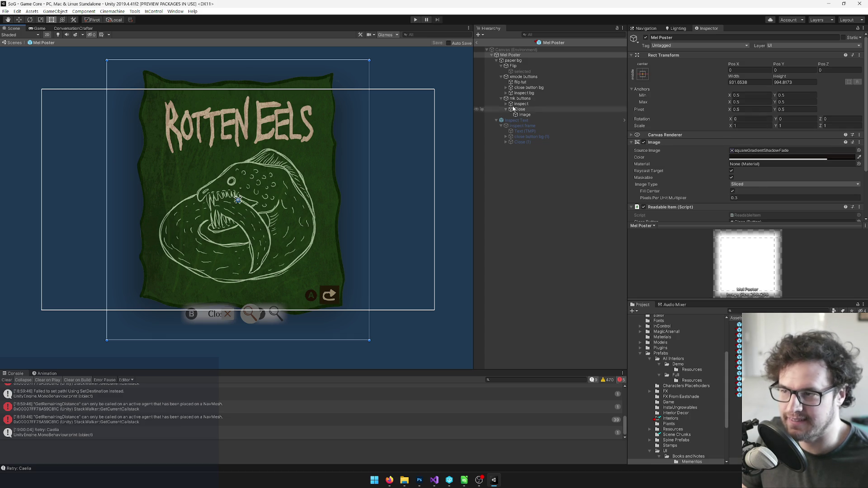
{"action": "scroll", "coordinate": [714, 139], "scroll_direction": "down", "scroll_amount": 3}
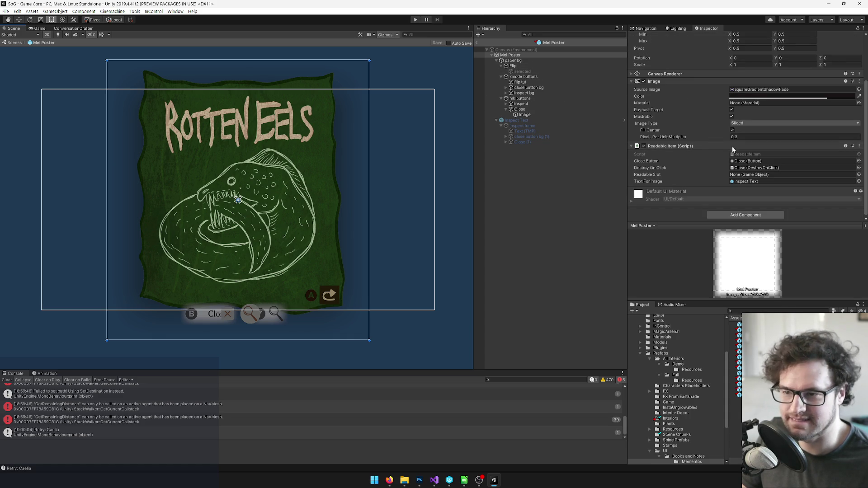
Review the paper bg and Close button components in the Inspector.
{"action": "left_click", "coordinate": [521, 61]}
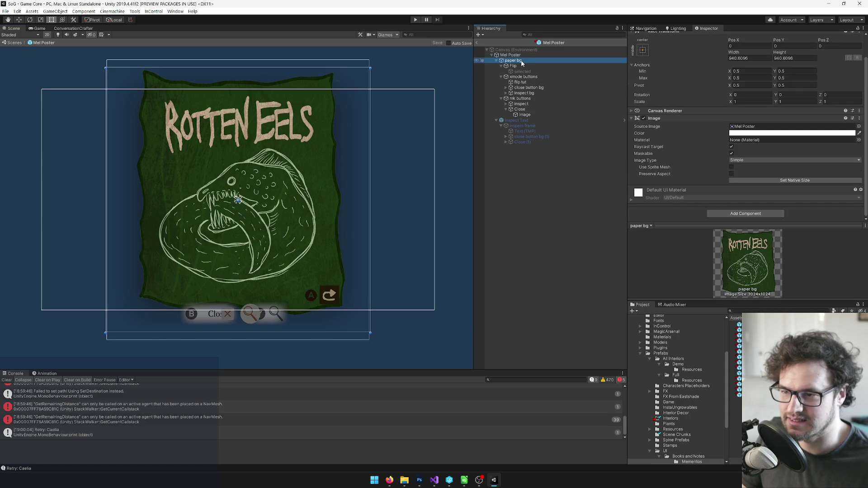
{"action": "left_click", "coordinate": [519, 109]}
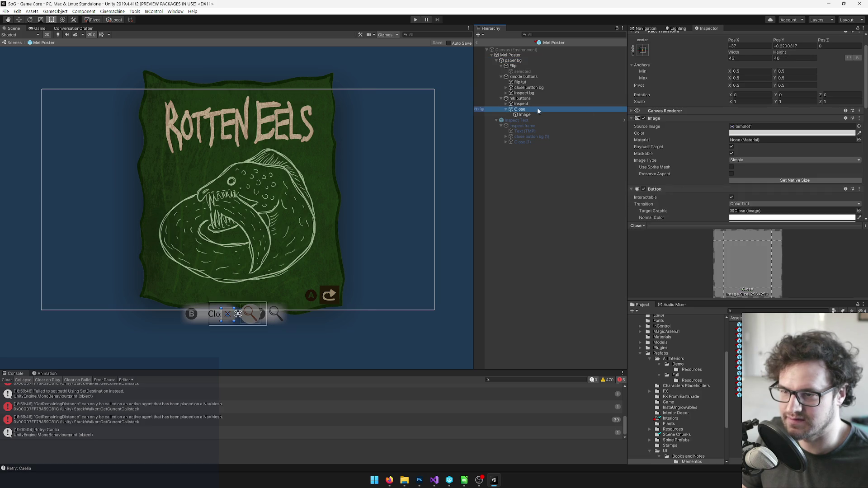
{"action": "scroll", "coordinate": [734, 120], "scroll_direction": "down", "scroll_amount": 6}
{"action": "scroll", "coordinate": [736, 117], "scroll_direction": "down", "scroll_amount": 5}
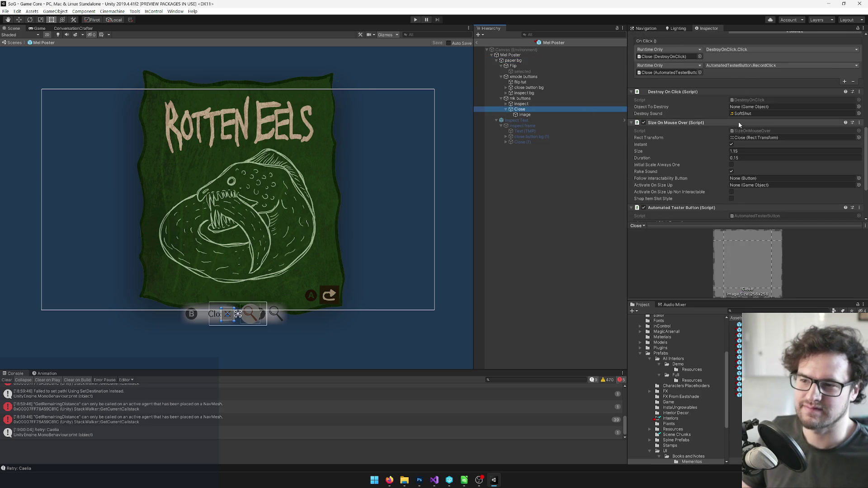
{"action": "scroll", "coordinate": [739, 121], "scroll_direction": "down", "scroll_amount": 4}
{"action": "scroll", "coordinate": [738, 126], "scroll_direction": "down", "scroll_amount": 2}
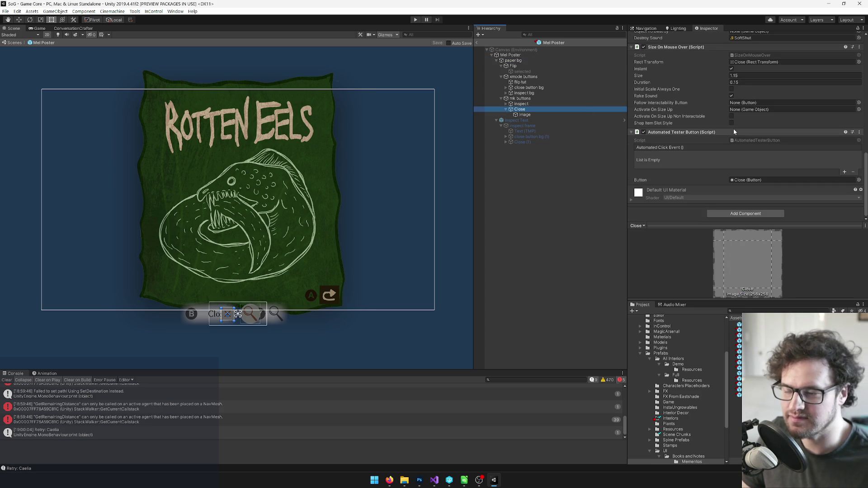
{"action": "scroll", "coordinate": [733, 128], "scroll_direction": "up", "scroll_amount": 4}
{"action": "scroll", "coordinate": [733, 129], "scroll_direction": "up", "scroll_amount": 4}
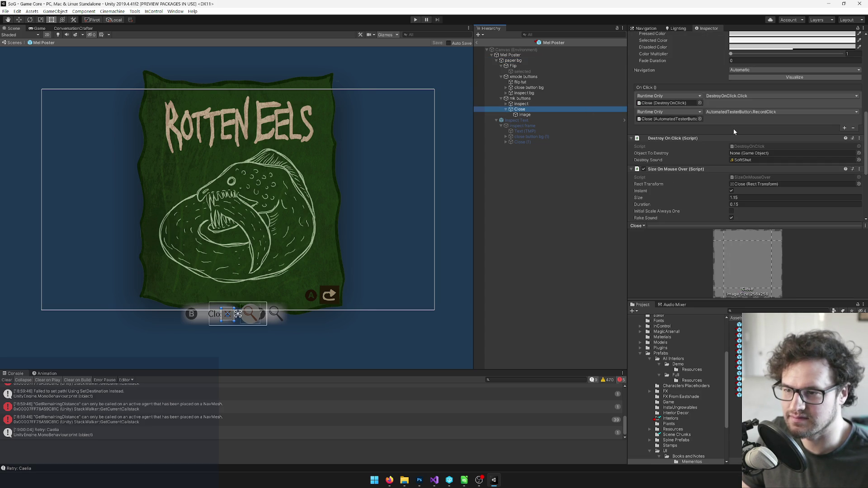
{"action": "left_click", "coordinate": [525, 104]}
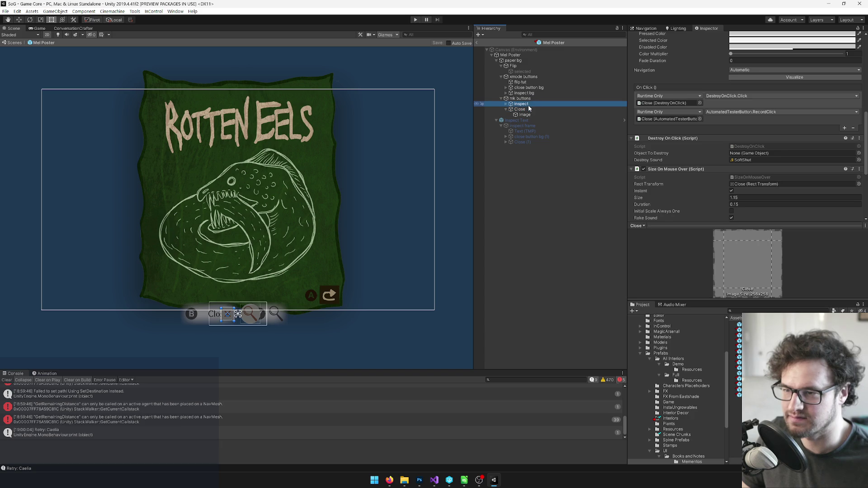
Set the inspect button's On Click to Mel Poster's ReadableItem.OnClickShowTextForImage.
{"action": "key", "text": "Down"}
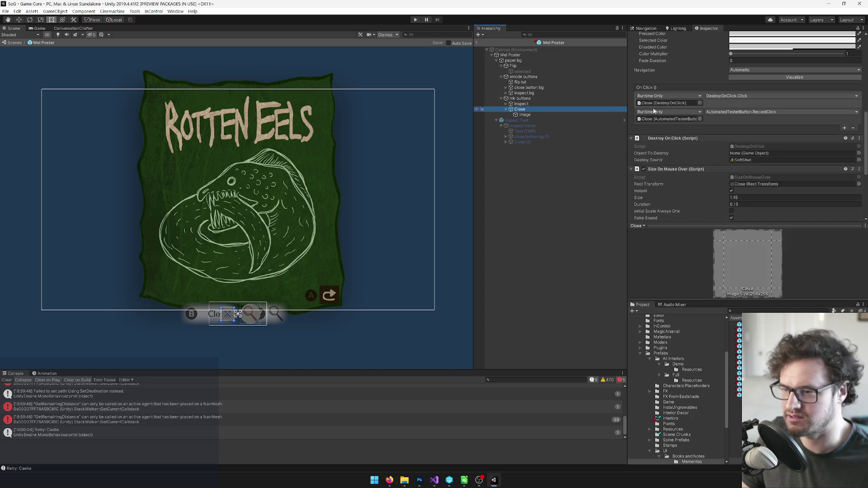
{"action": "key", "text": "Up"}
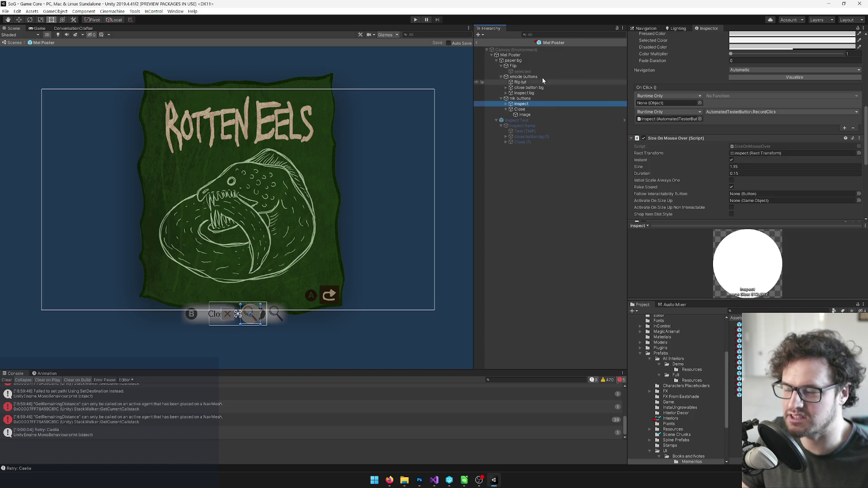
{"action": "left_click", "coordinate": [657, 103]}
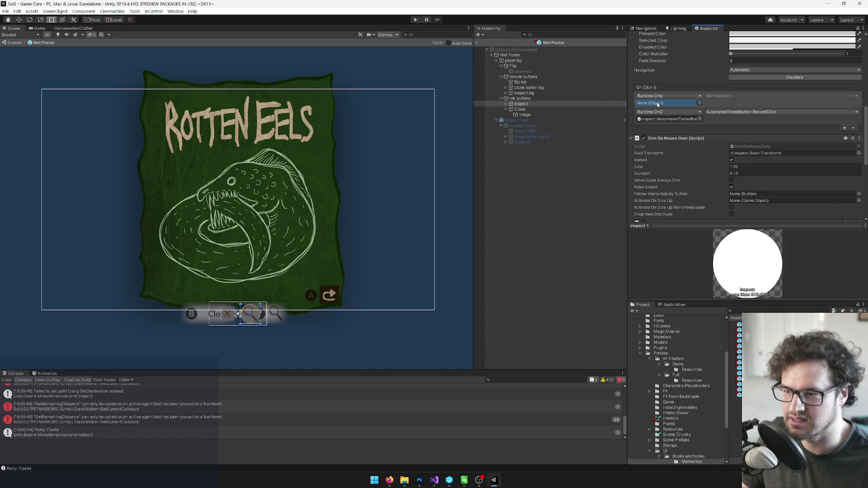
{"action": "left_click", "coordinate": [679, 97]}
{"action": "left_click", "coordinate": [723, 96]}
{"action": "left_click", "coordinate": [723, 95]}
{"action": "mouse_move", "coordinate": [741, 144]}
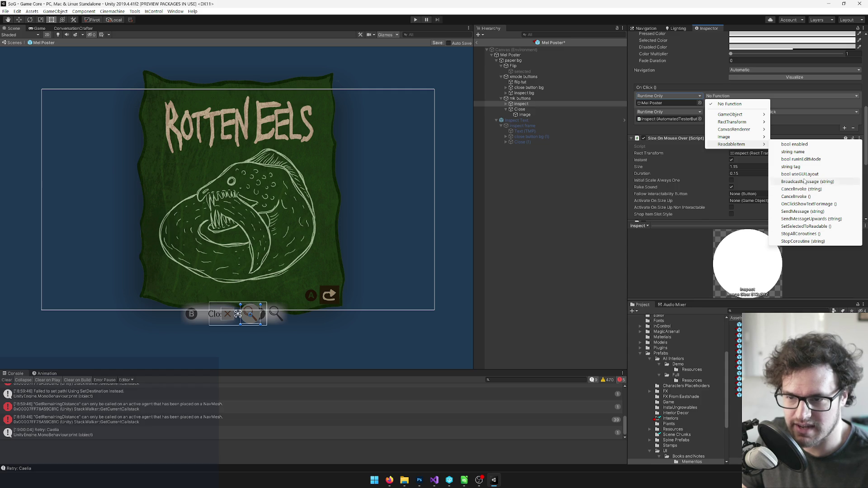
{"action": "left_click", "coordinate": [809, 204]}
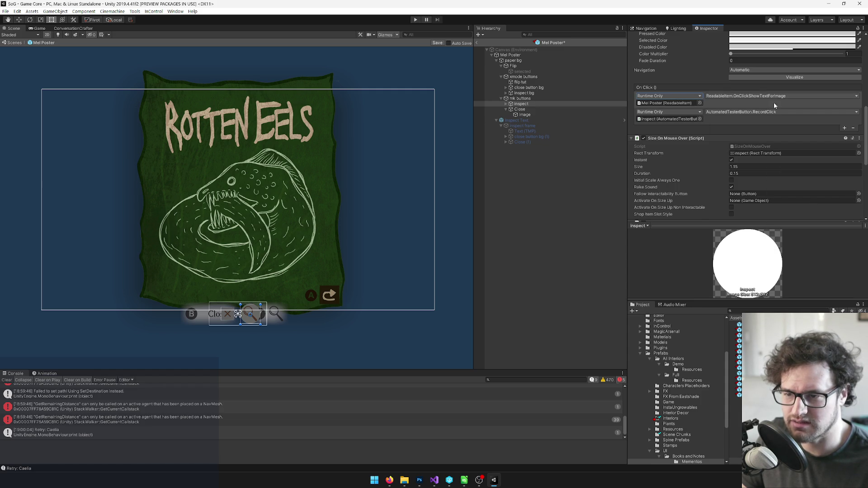
Make the Close button's Destroy On Click target the Mel Poster root object.
{"action": "left_click", "coordinate": [520, 109]}
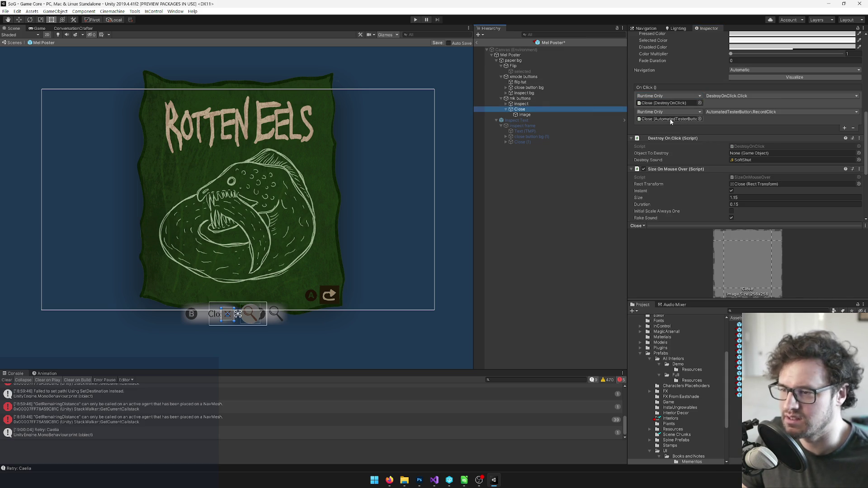
{"action": "left_click", "coordinate": [664, 103]}
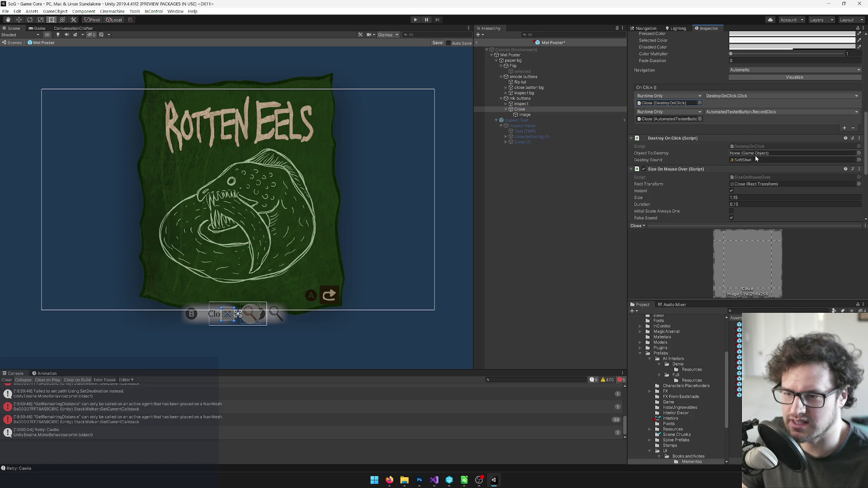
{"action": "left_click_drag", "start_coordinate": [508, 54], "coordinate": [781, 154]}
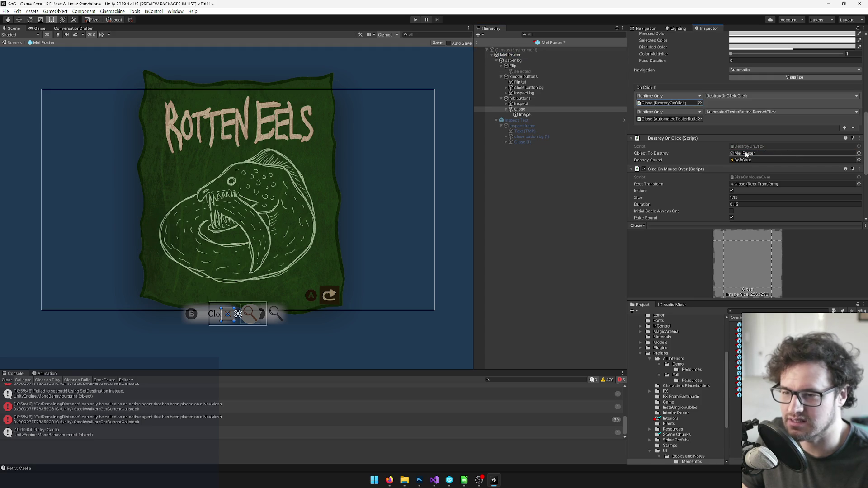
{"action": "scroll", "coordinate": [766, 152], "scroll_direction": "down", "scroll_amount": 5}
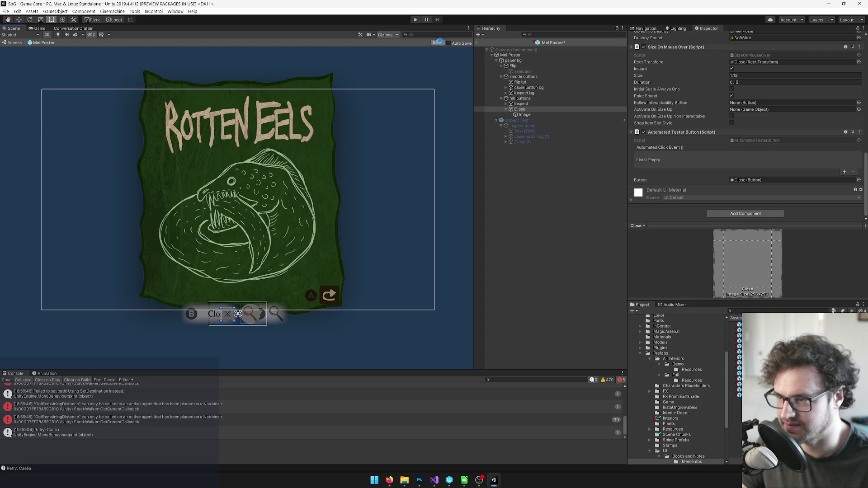
{"action": "left_click", "coordinate": [527, 88]}
Browse the close button's children and the controller hint icons in the Hierarchy.
{"action": "left_click", "coordinate": [506, 88]}
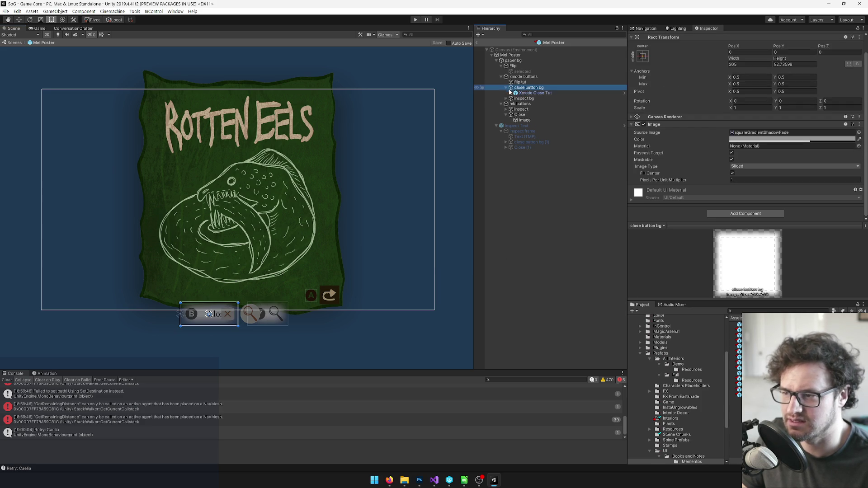
{"action": "left_click", "coordinate": [531, 93]}
{"action": "left_click", "coordinate": [511, 93]}
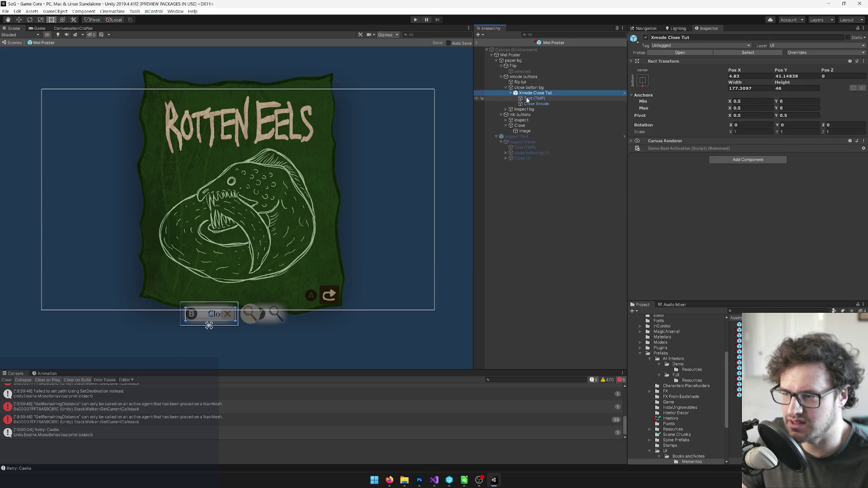
{"action": "left_click", "coordinate": [535, 103]}
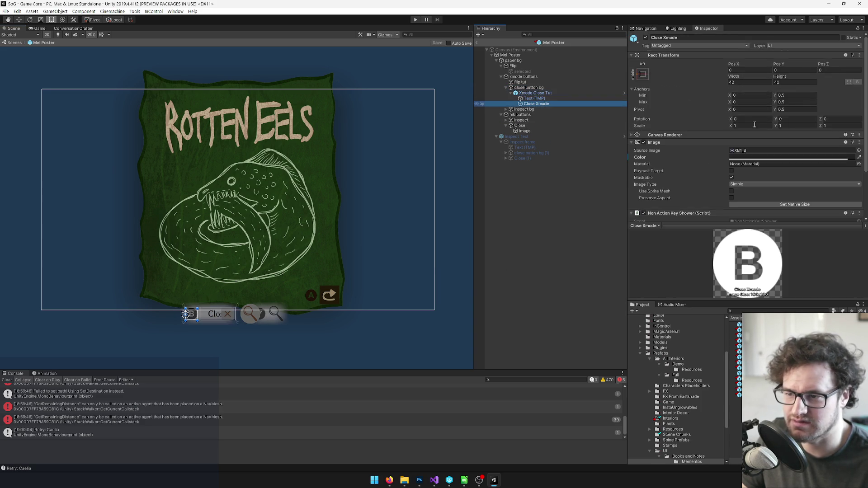
{"action": "scroll", "coordinate": [788, 123], "scroll_direction": "down", "scroll_amount": 3}
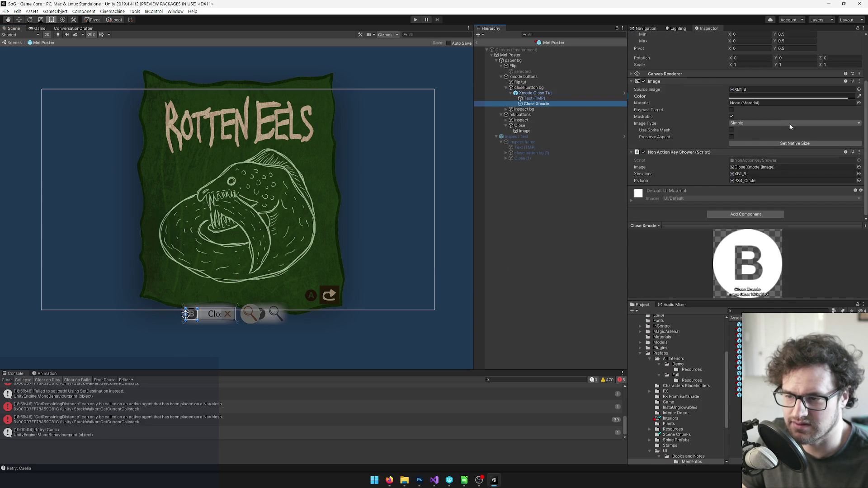
{"action": "scroll", "coordinate": [747, 137], "scroll_direction": "up", "scroll_amount": 3}
{"action": "left_click", "coordinate": [526, 84]}
{"action": "left_click", "coordinate": [527, 66]}
{"action": "left_click", "coordinate": [527, 62]}
Shrink the poster paper slightly and narrow the Mel Poster frame, lowering its top edge.
{"action": "left_click_drag", "start_coordinate": [371, 67], "coordinate": [352, 86]}
{"action": "left_click", "coordinate": [515, 55]}
{"action": "left_click_drag", "start_coordinate": [367, 135], "coordinate": [350, 135]}
{"action": "left_click_drag", "start_coordinate": [301, 65], "coordinate": [301, 75]}
Select both button groups, try nudging them up, then undo to keep their original spot.
{"action": "left_click", "coordinate": [524, 83]}
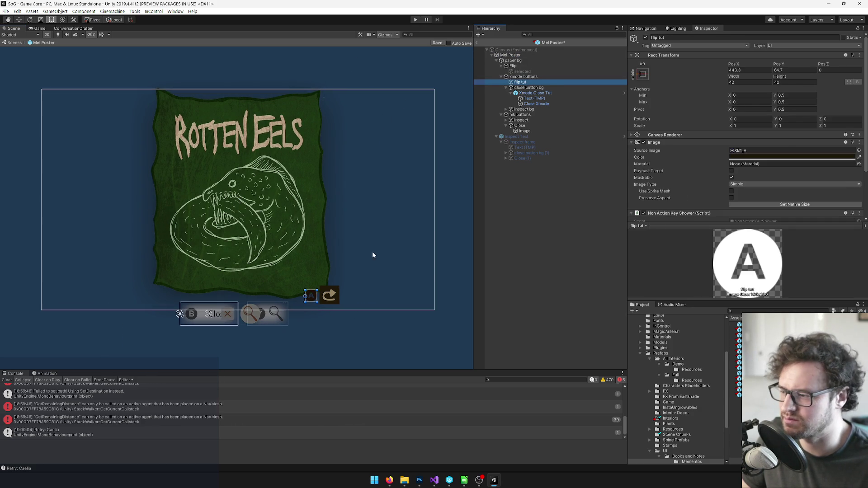
{"action": "scroll", "coordinate": [335, 297], "scroll_direction": "up", "scroll_amount": 3}
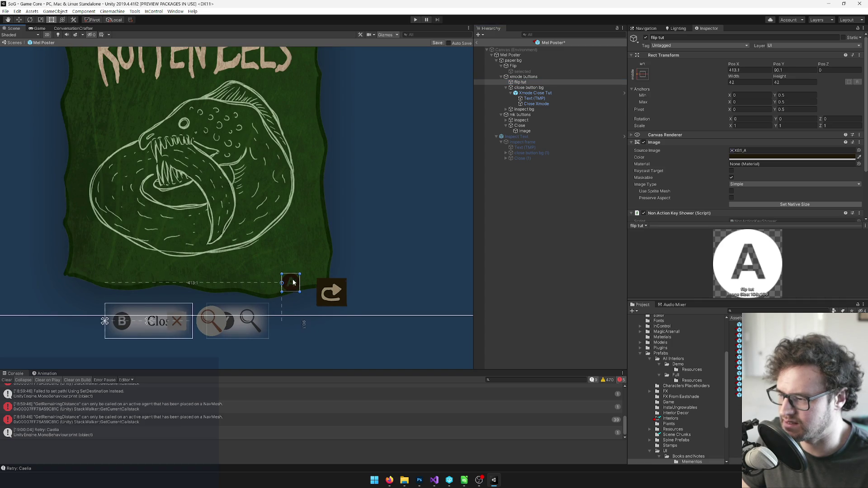
{"action": "left_click", "coordinate": [513, 66], "text": "ctrl"}
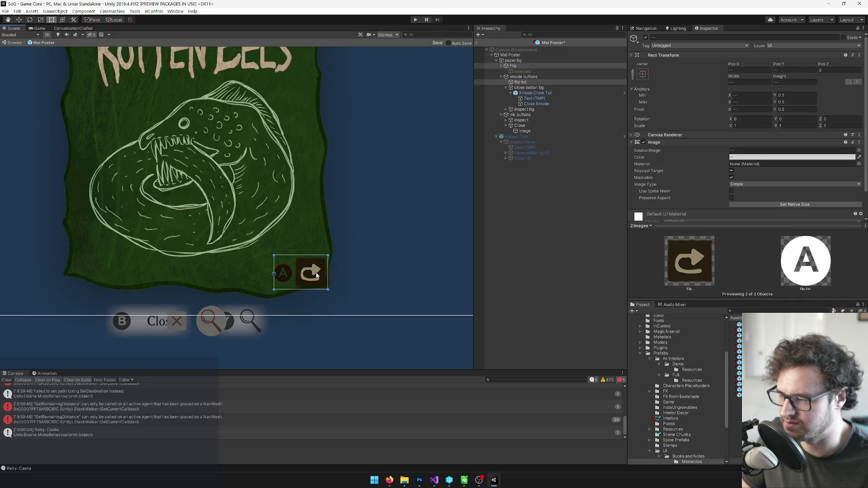
{"action": "key", "text": "q"}
{"action": "left_click_drag", "start_coordinate": [370, 263], "coordinate": [410, 230]}
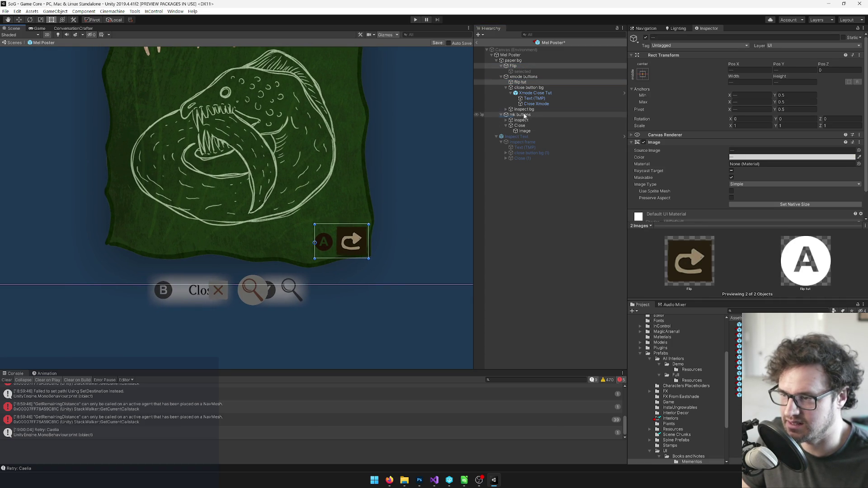
{"action": "left_click", "coordinate": [520, 114]}
{"action": "left_click", "coordinate": [501, 115]}
{"action": "key", "text": "t"}
{"action": "left_click", "coordinate": [501, 76]}
{"action": "left_click", "coordinate": [520, 76], "text": "ctrl"}
{"action": "left_click_drag", "start_coordinate": [272, 288], "coordinate": [272, 284]}
{"action": "key", "text": "ctrl+z"}
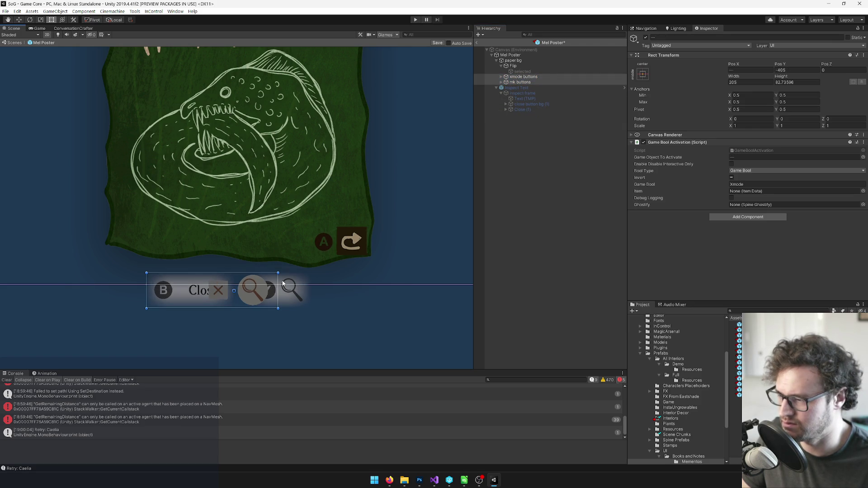
Zoom out to check the poster, then save the Mel Poster prefab.
{"action": "scroll", "coordinate": [381, 259], "scroll_direction": "down", "scroll_amount": 4}
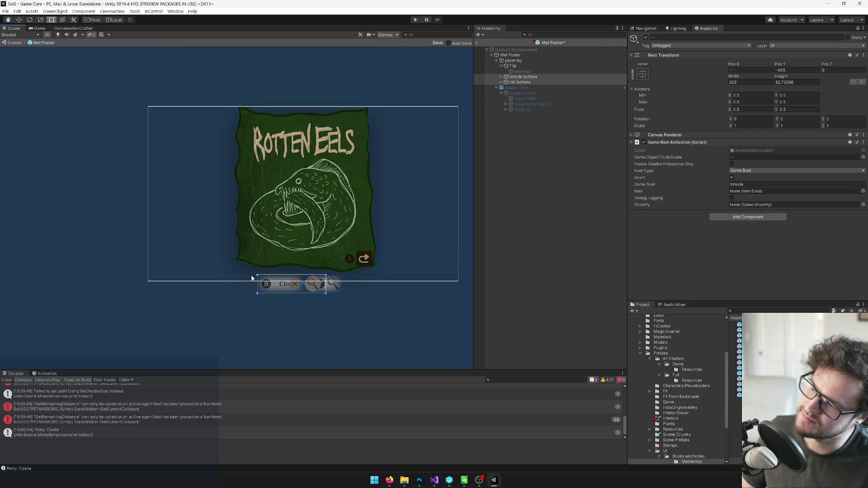
{"action": "scroll", "coordinate": [397, 249], "scroll_direction": "up", "scroll_amount": 2}
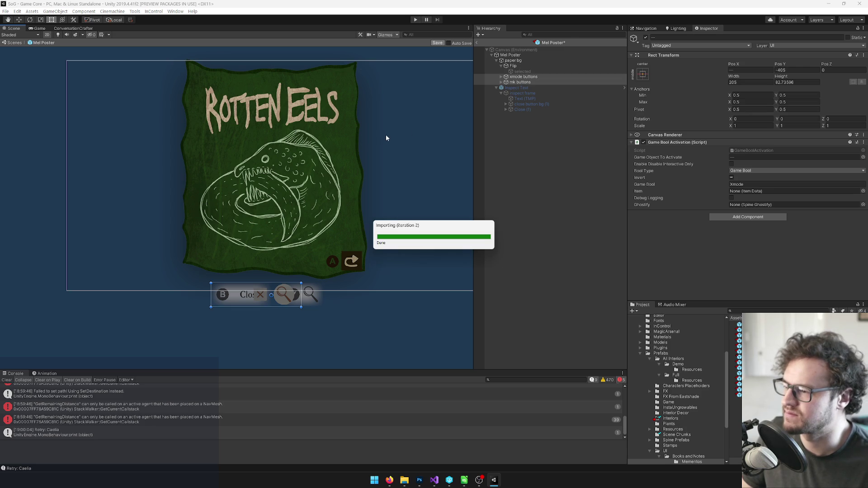
{"action": "scroll", "coordinate": [466, 146], "scroll_direction": "down", "scroll_amount": 2}
{"action": "scroll", "coordinate": [378, 169], "scroll_direction": "up", "scroll_amount": 1}
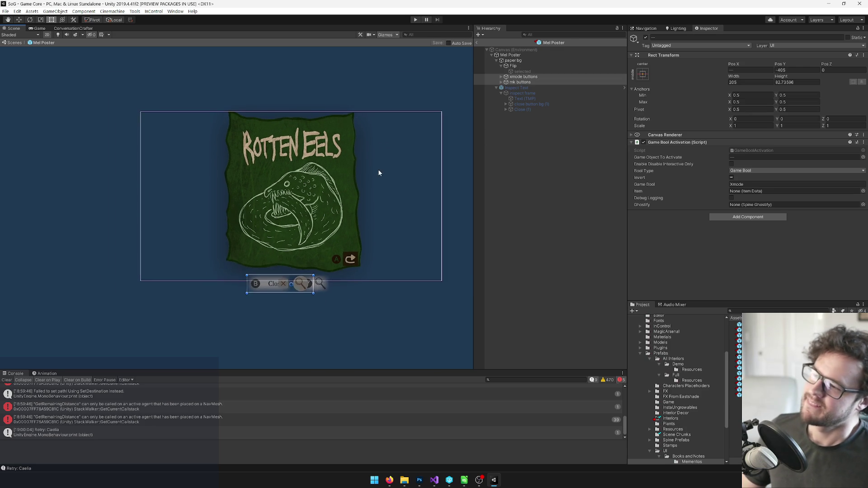
{"action": "left_click", "coordinate": [477, 42]}
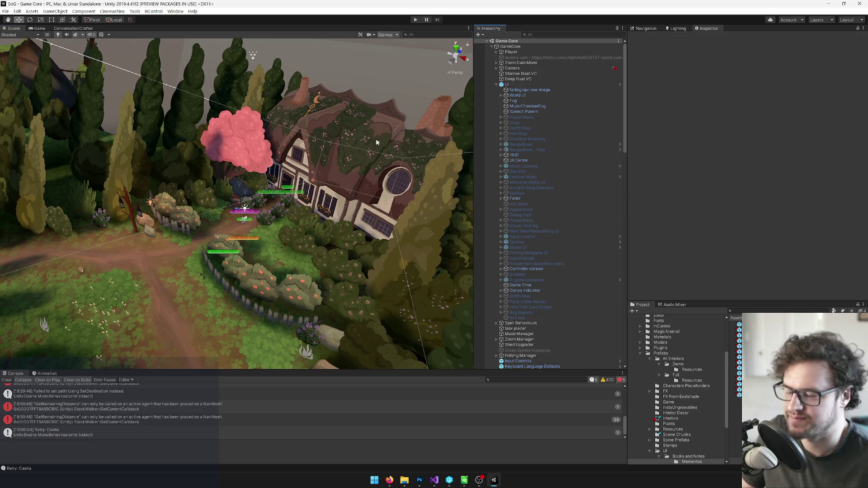
Start play mode and walk the witch over to the desk.
{"action": "scroll", "coordinate": [382, 155], "scroll_direction": "up", "scroll_amount": 5}
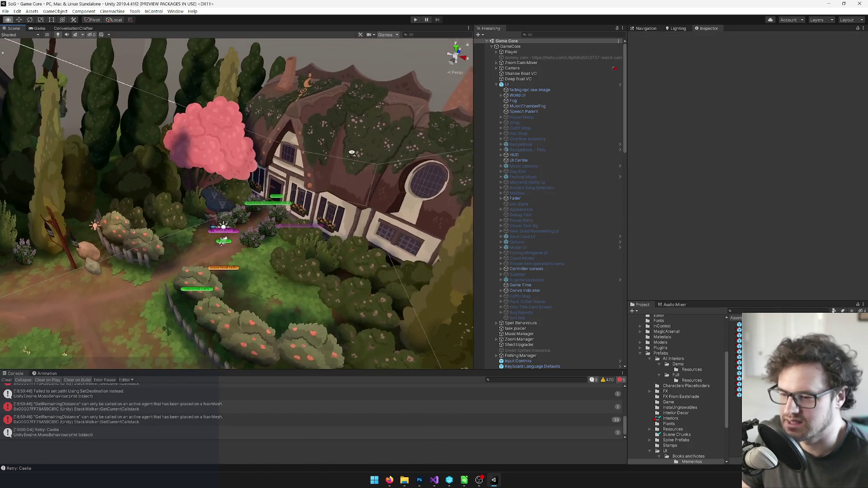
{"action": "scroll", "coordinate": [431, 119], "scroll_direction": "up", "scroll_amount": 2}
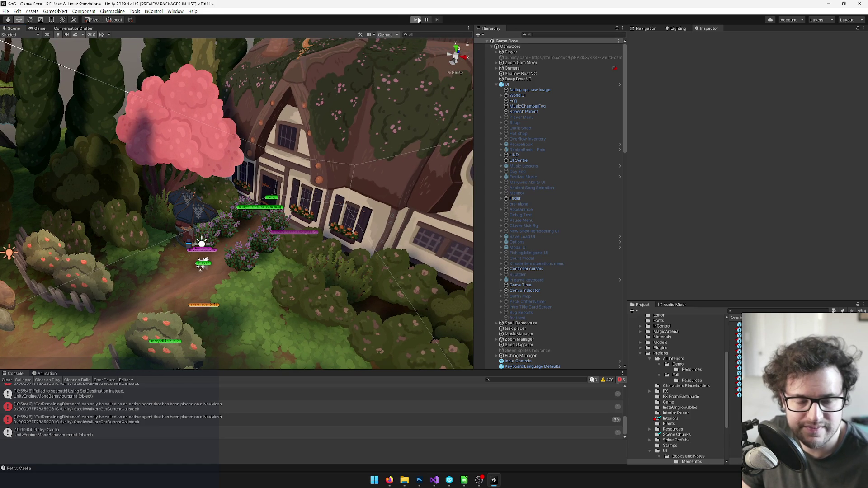
{"action": "left_click", "coordinate": [418, 20]}
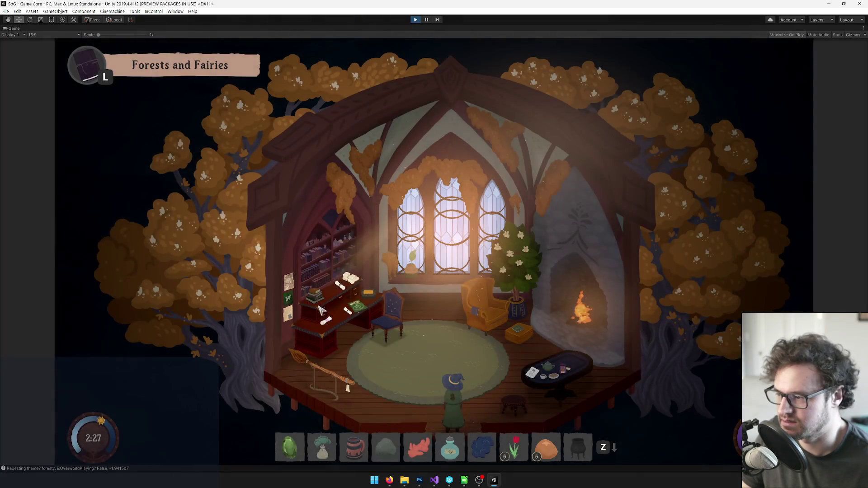
{"action": "left_click", "coordinate": [357, 305]}
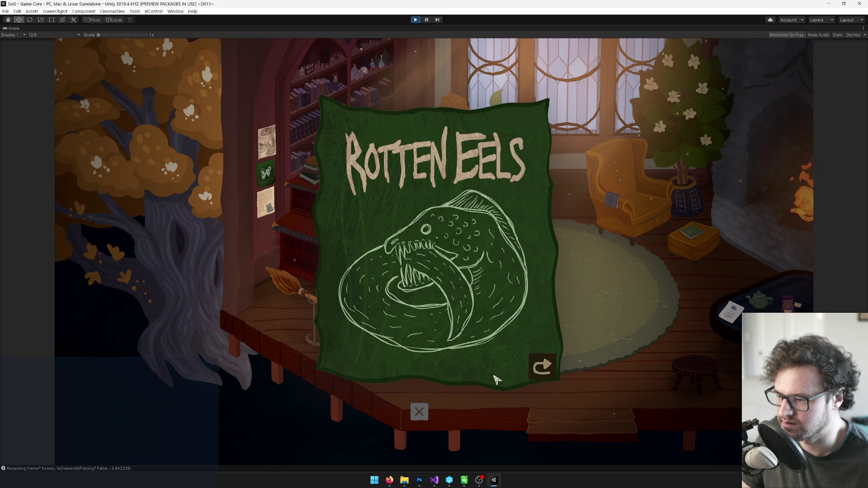
Flip the Rotten Eels poster, view the letter as plain text, close it, then reopen it.
{"action": "left_click", "coordinate": [541, 367]}
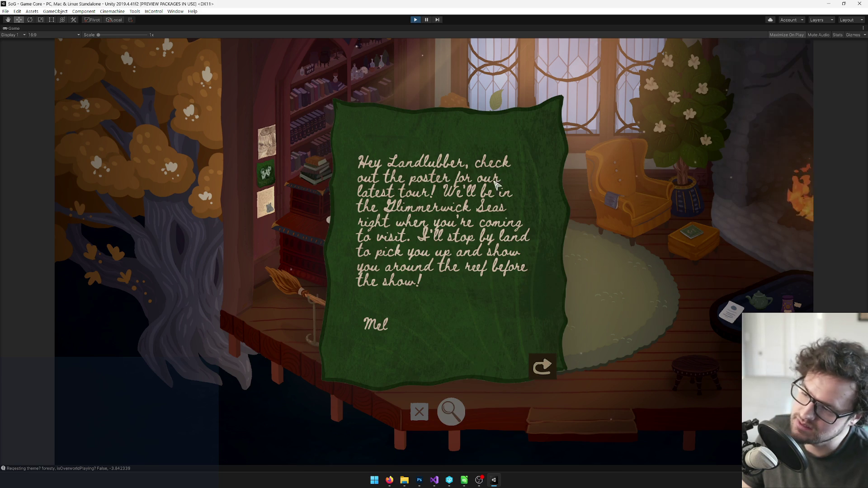
{"action": "left_click", "coordinate": [542, 366]}
{"action": "left_click", "coordinate": [542, 366]}
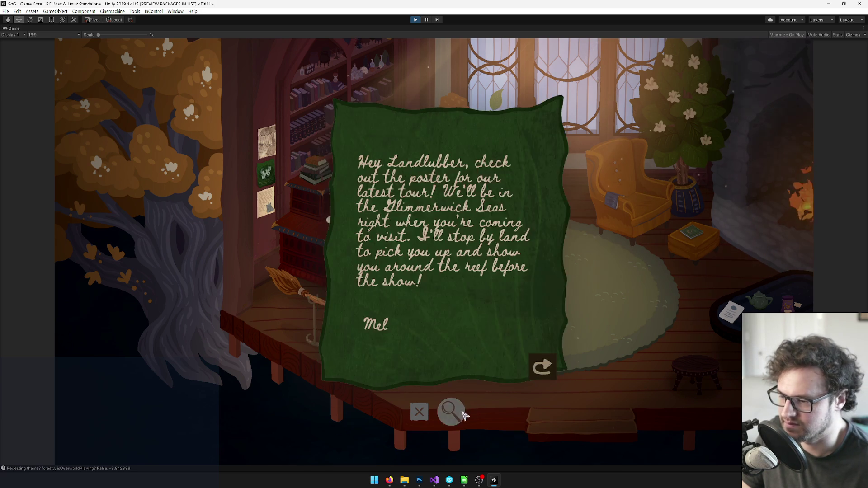
{"action": "left_click", "coordinate": [451, 411]}
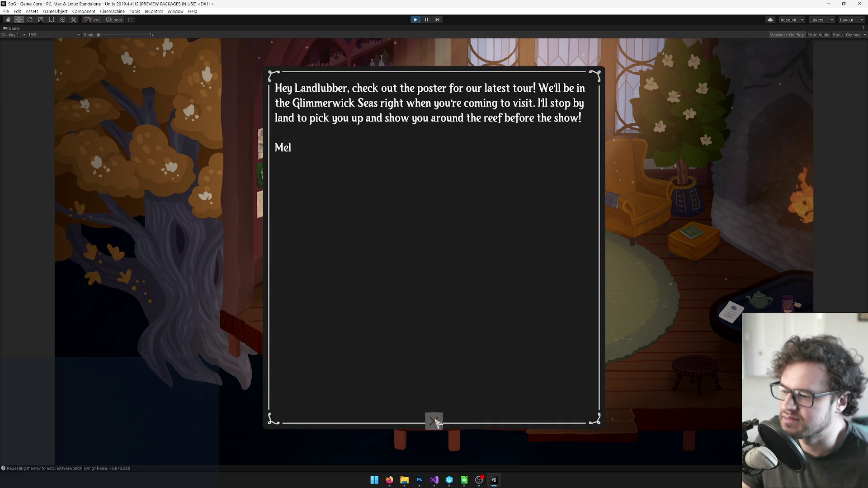
{"action": "left_click", "coordinate": [435, 421]}
{"action": "left_click", "coordinate": [425, 415]}
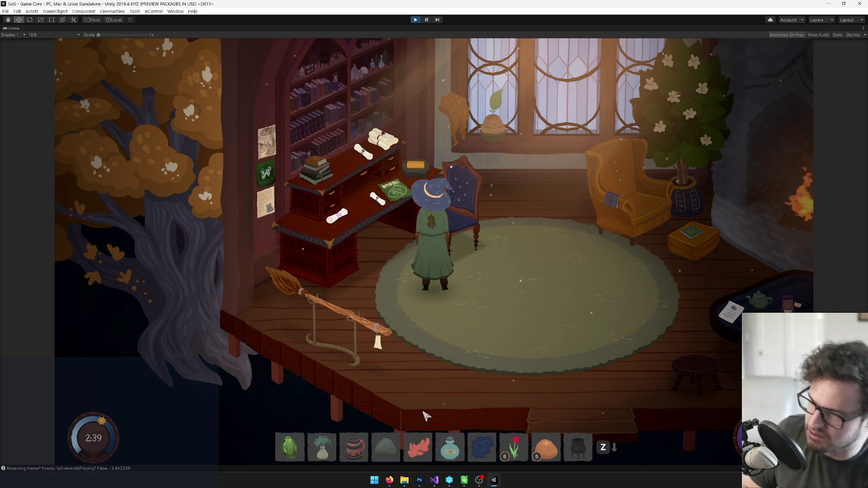
{"action": "key", "text": "e"}
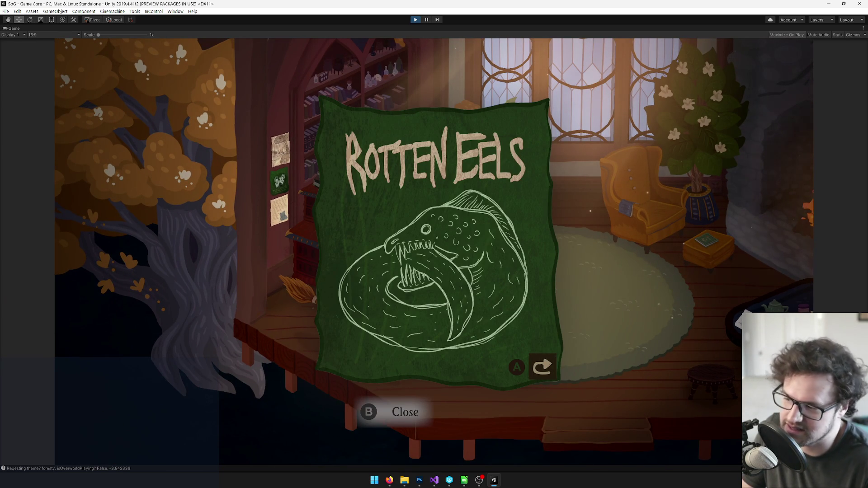
Flip, read as plain text and close the poster and Clover's letter with the controller.
{"action": "key", "text": "e"}
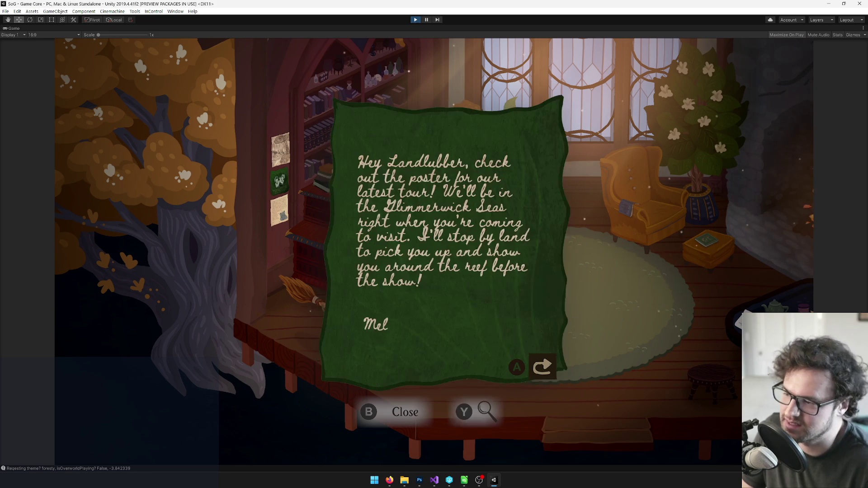
{"action": "key", "text": "e"}
{"action": "key", "text": "e"}
{"action": "key", "text": "e"}
{"action": "key", "text": "e"}
{"action": "key", "text": "e"}
{"action": "key", "text": "e"}
{"action": "key", "text": "e"}
{"action": "key", "text": "e"}
{"action": "key", "text": "e"}
{"action": "key", "text": "e"}
{"action": "key", "text": "e"}
{"action": "key", "text": "e"}
{"action": "key", "text": "e"}
{"action": "key", "text": "e"}
{"action": "key", "text": "e"}
{"action": "key", "text": "e"}
{"action": "key", "text": "e"}
{"action": "key", "text": "e"}
{"action": "key", "text": "e"}
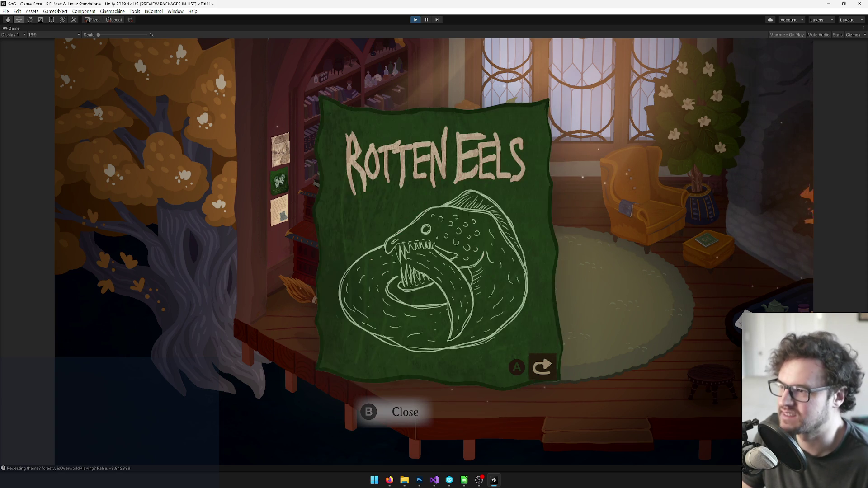
{"action": "key", "text": "e"}
{"action": "key", "text": "e"}
{"action": "key", "text": "e"}
{"action": "key", "text": "e"}
{"action": "key", "text": "e"}
{"action": "key", "text": "e"}
{"action": "key", "text": "e"}
{"action": "key", "text": "Escape"}
{"action": "key", "text": "e"}
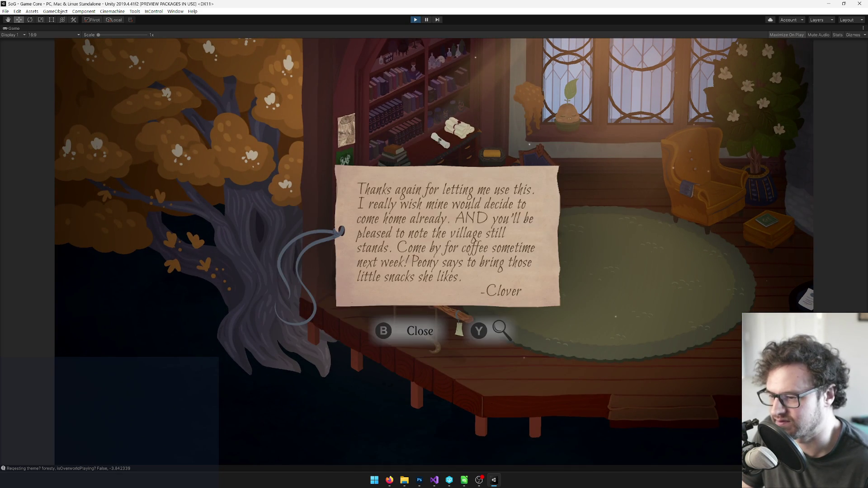
{"action": "key", "text": "e"}
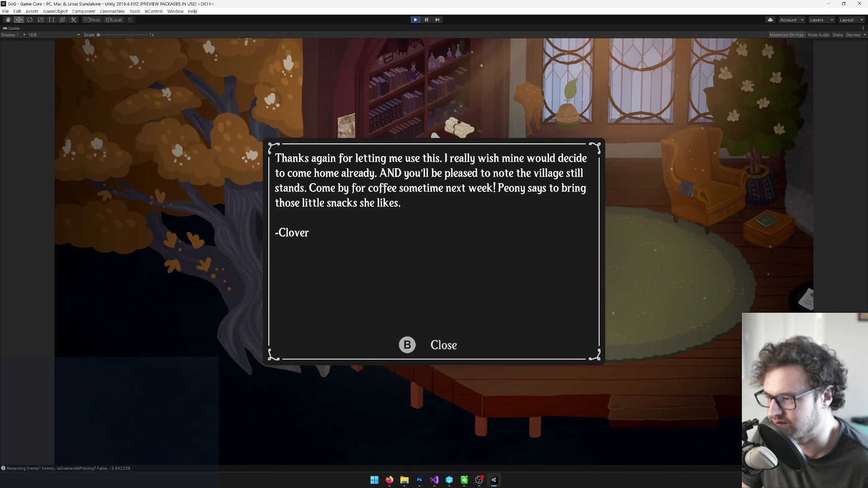
{"action": "key", "text": "e"}
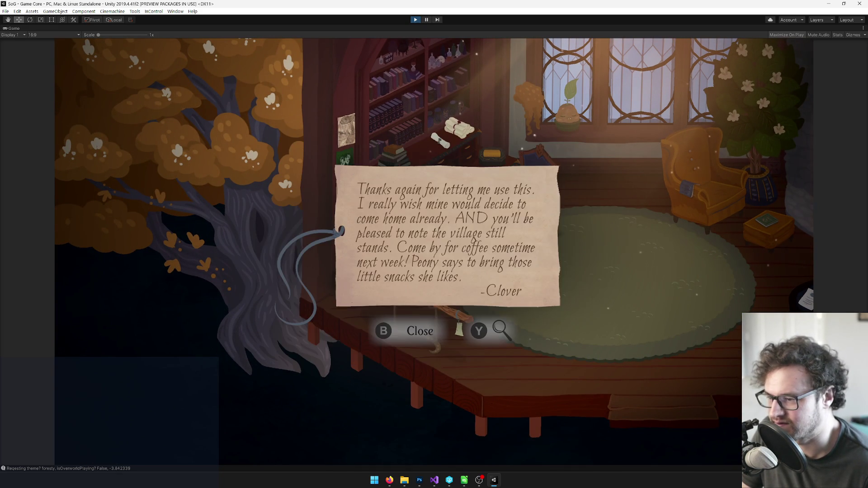
{"action": "key", "text": "Escape"}
Reopen the Rotten Eels poster, flip, read and close it, then stop play mode.
{"action": "key", "text": "e"}
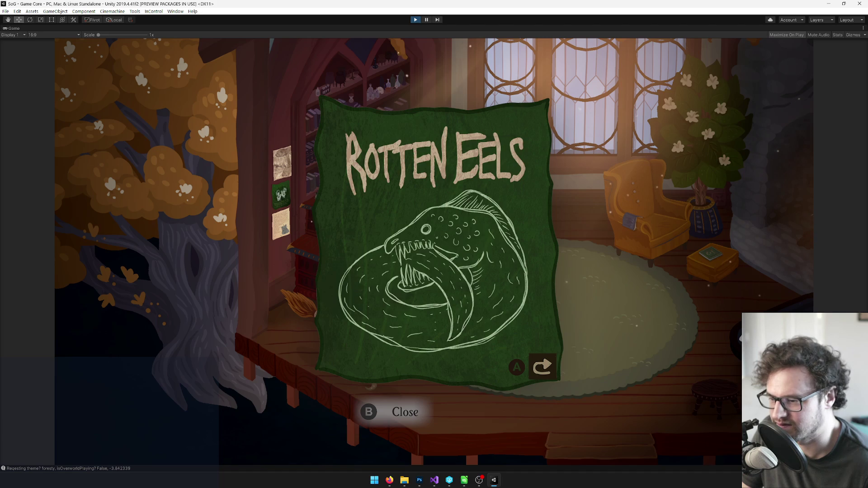
{"action": "key", "text": "space"}
{"action": "key", "text": "e"}
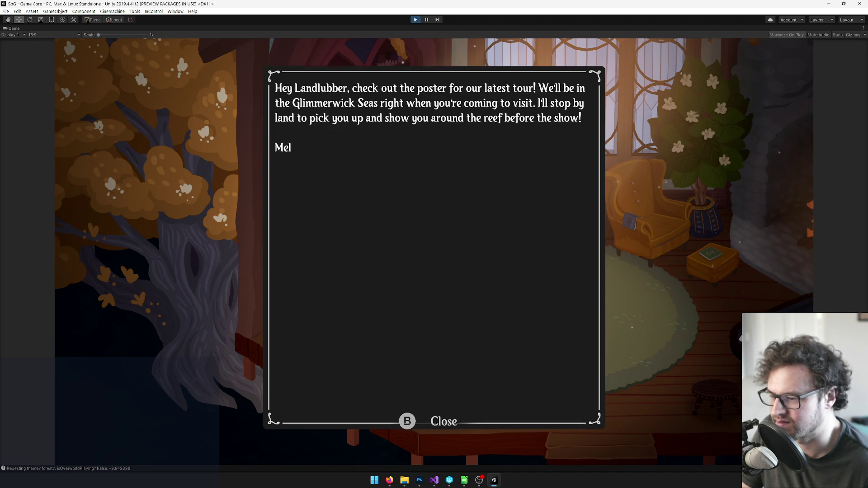
{"action": "key", "text": "e"}
{"action": "key", "text": "Escape"}
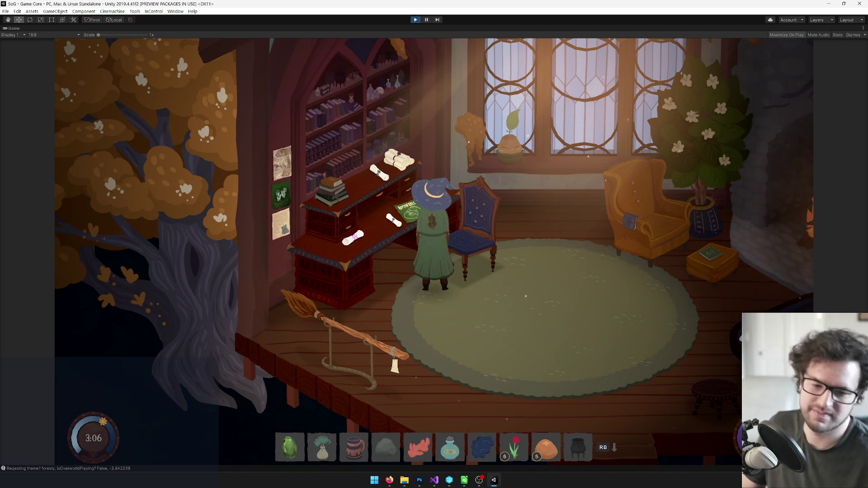
{"action": "key", "text": "s"}
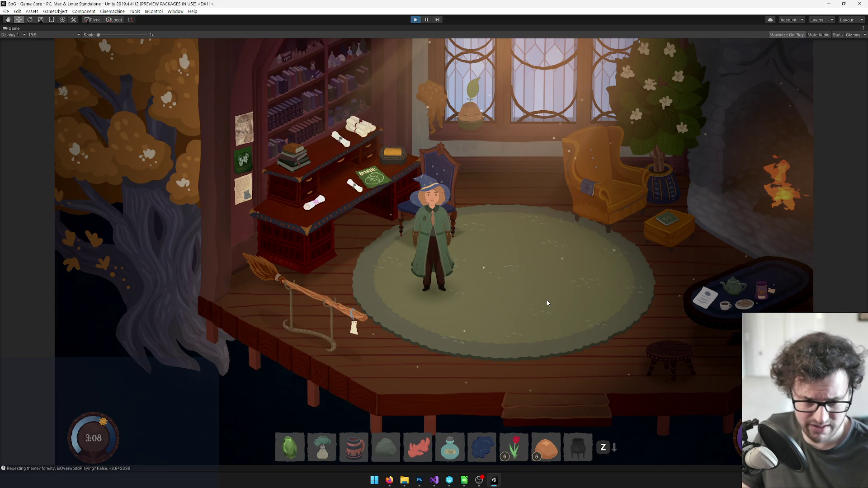
{"action": "key", "text": "ctrl+p"}
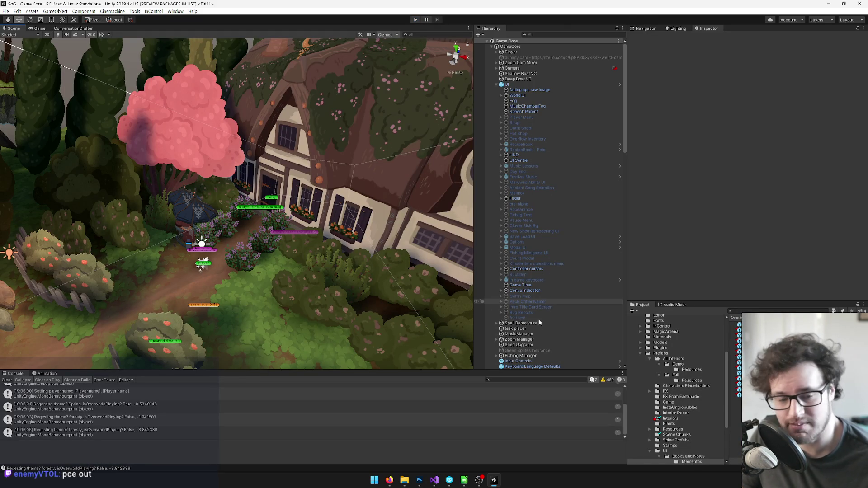
{"action": "left_click", "coordinate": [524, 312]}
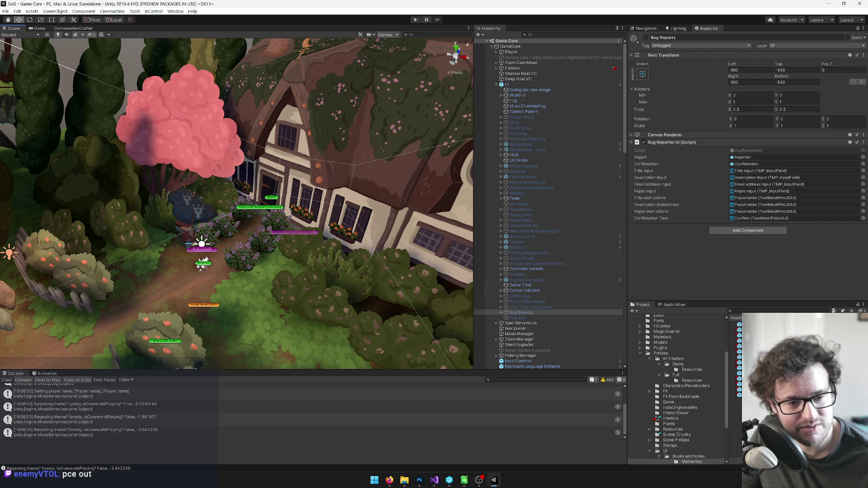